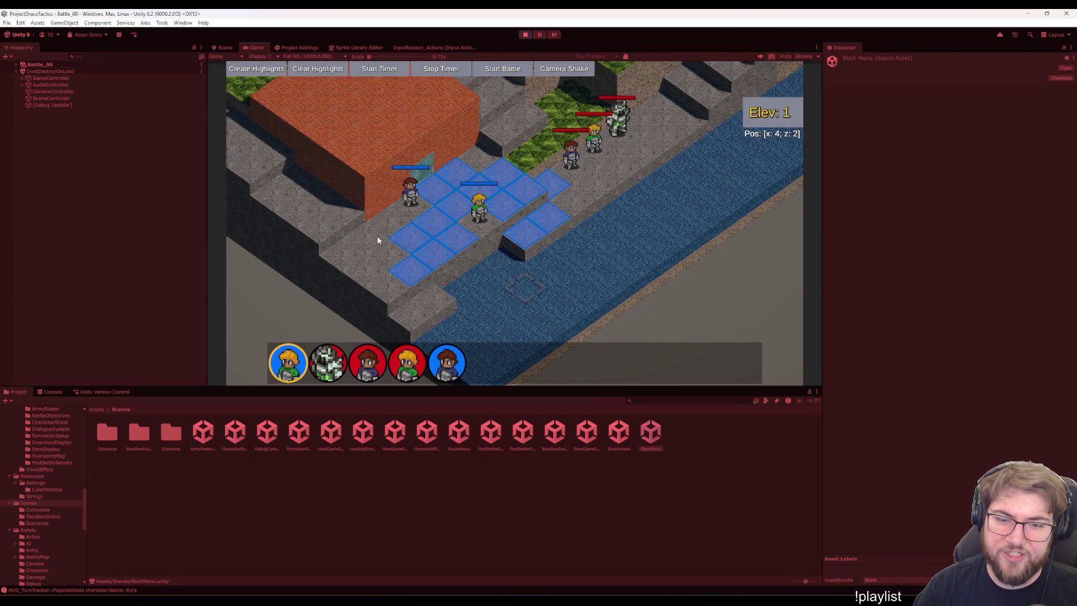
# Move Fredkin one tile to the right and end his turn.
pyautogui.press('Right')
pyautogui.press('Left')
pyautogui.press('Up')
pyautogui.press('Down')
pyautogui.press('Return')
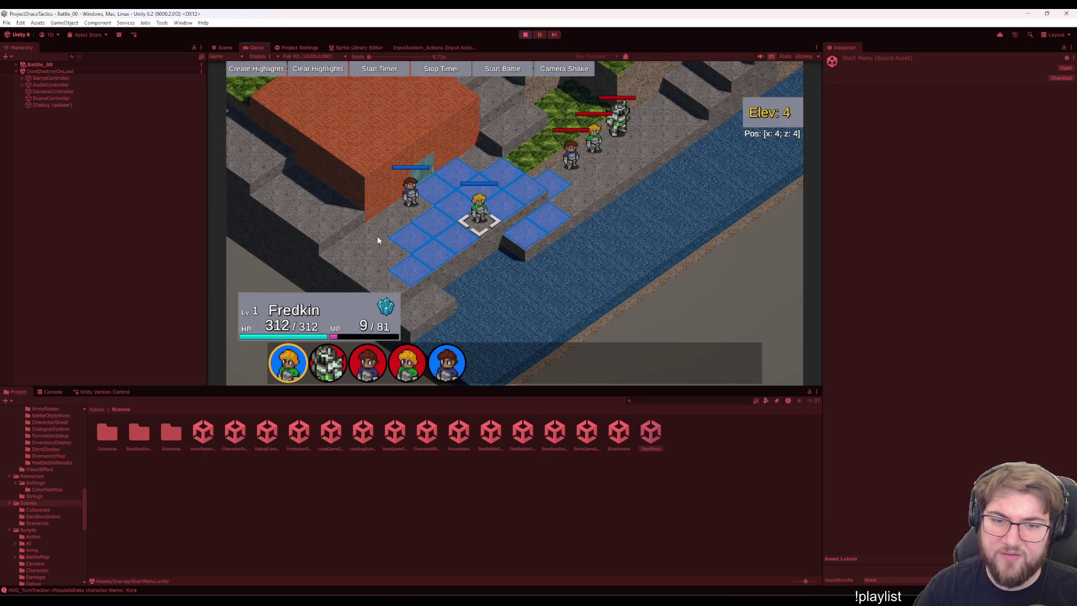
pyautogui.press('Up')
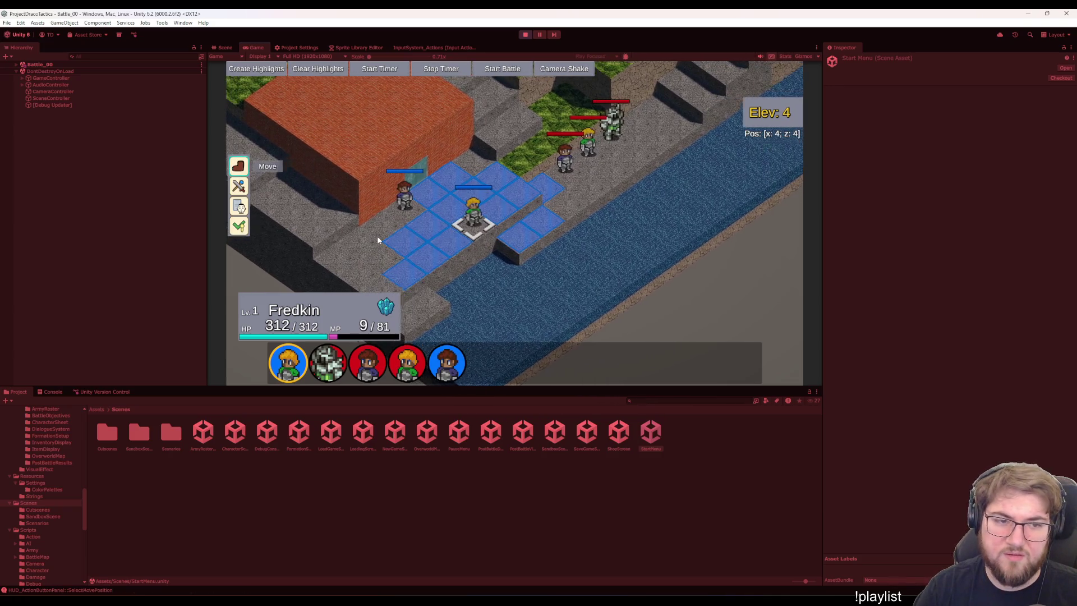
pyautogui.press('Return')
pyautogui.press('Right')
pyautogui.press('Return')
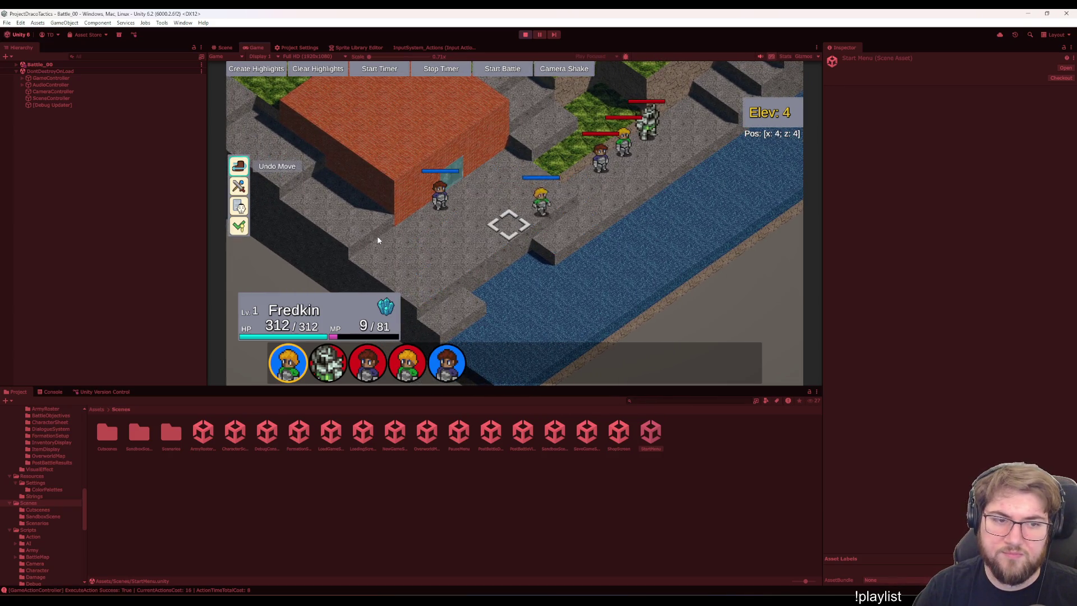
pyautogui.press('Down')
pyautogui.press('Down')
pyautogui.press('Down')
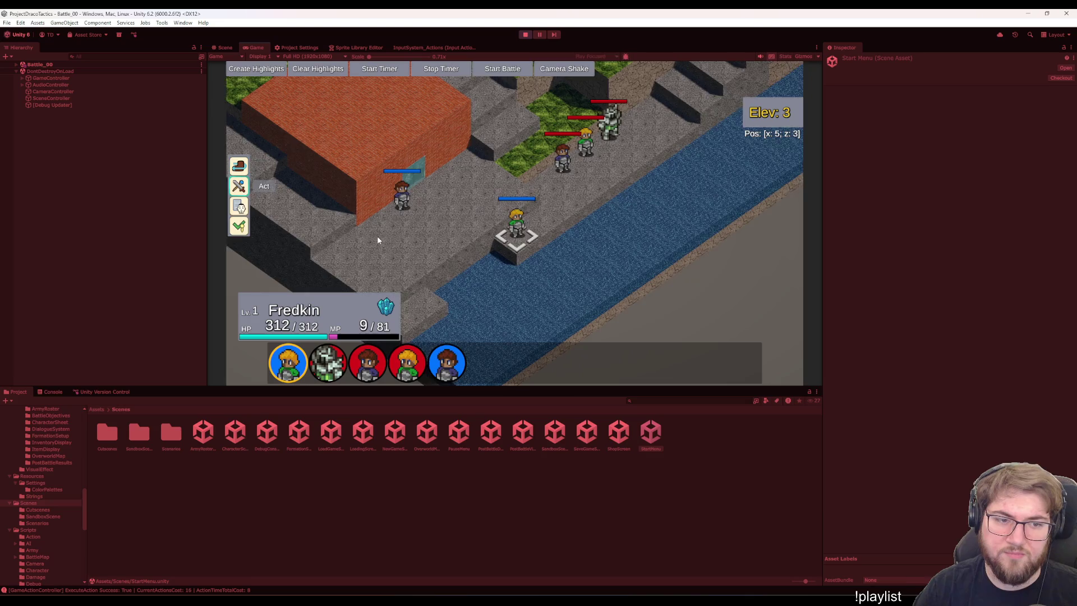
pyautogui.press('Return')
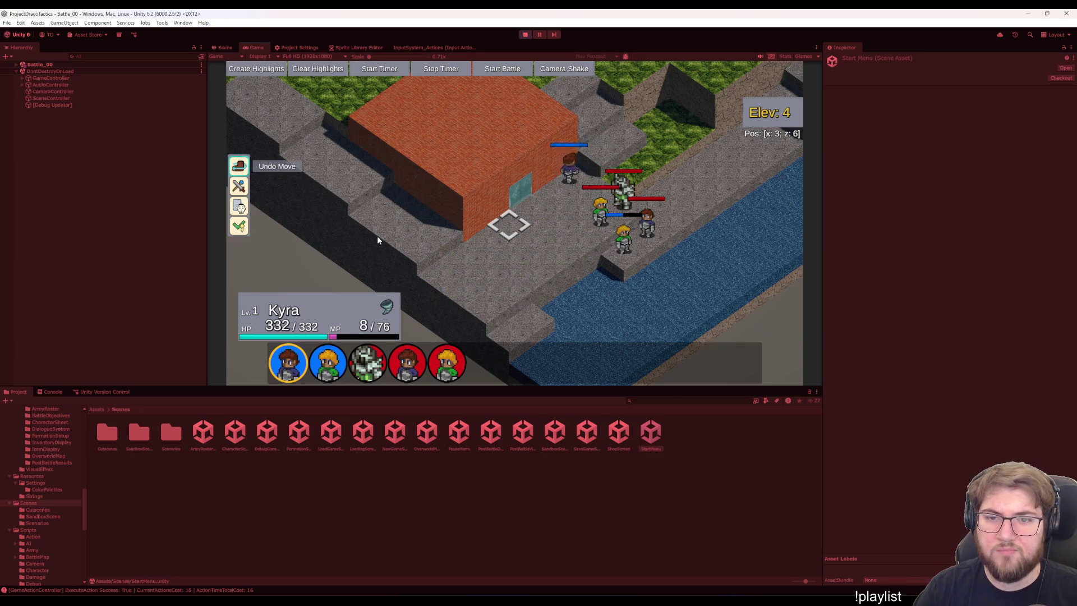
# Have Kyra attack Jeff with the Short Sword.
pyautogui.press('Down')
pyautogui.press('Return')
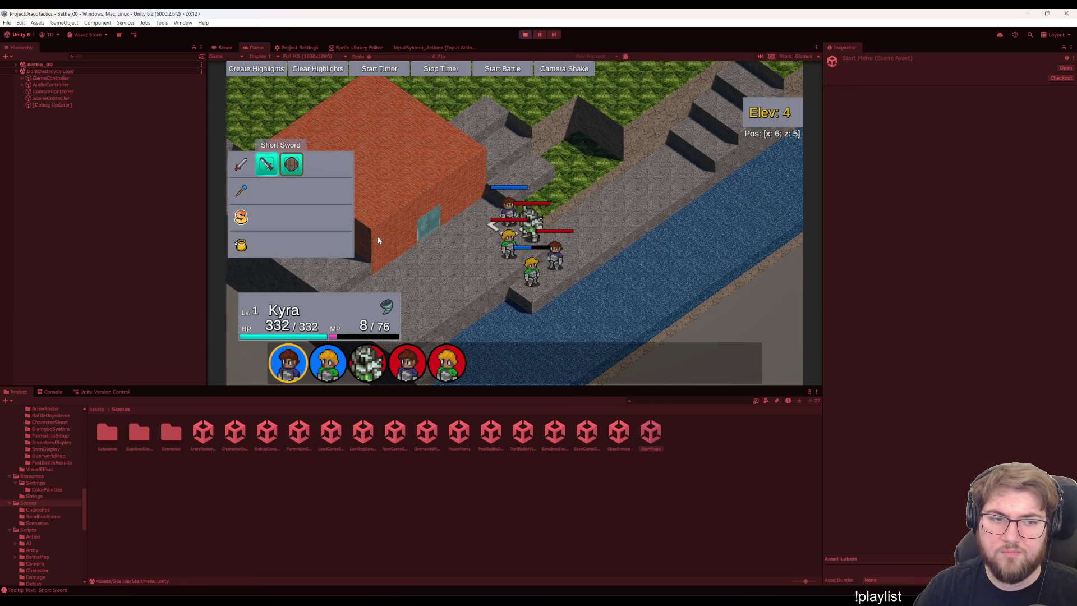
pyautogui.press('Return')
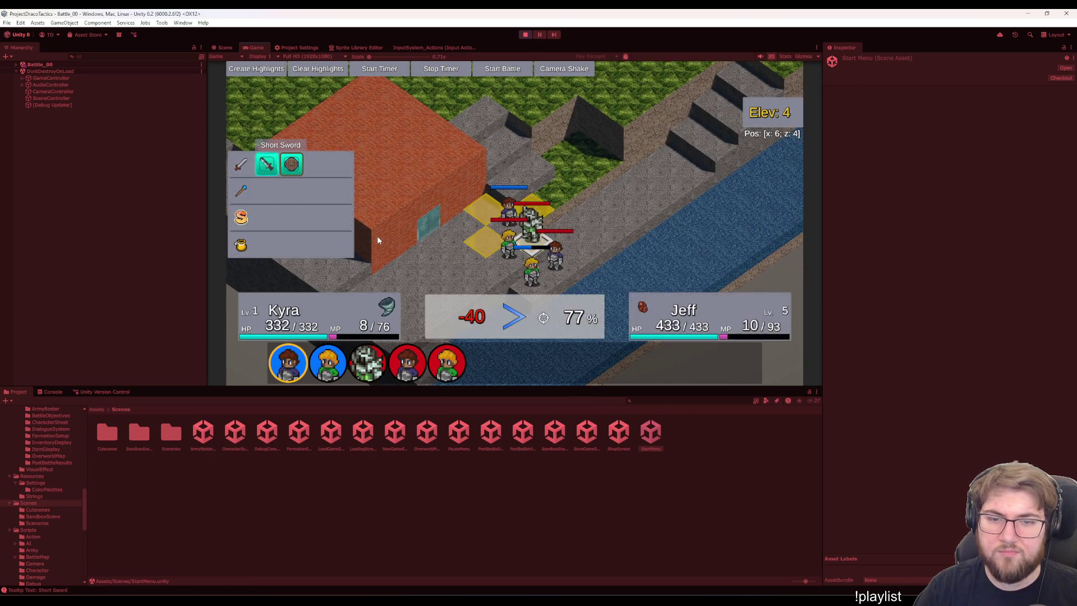
pyautogui.press('Return')
pyautogui.press('Return')
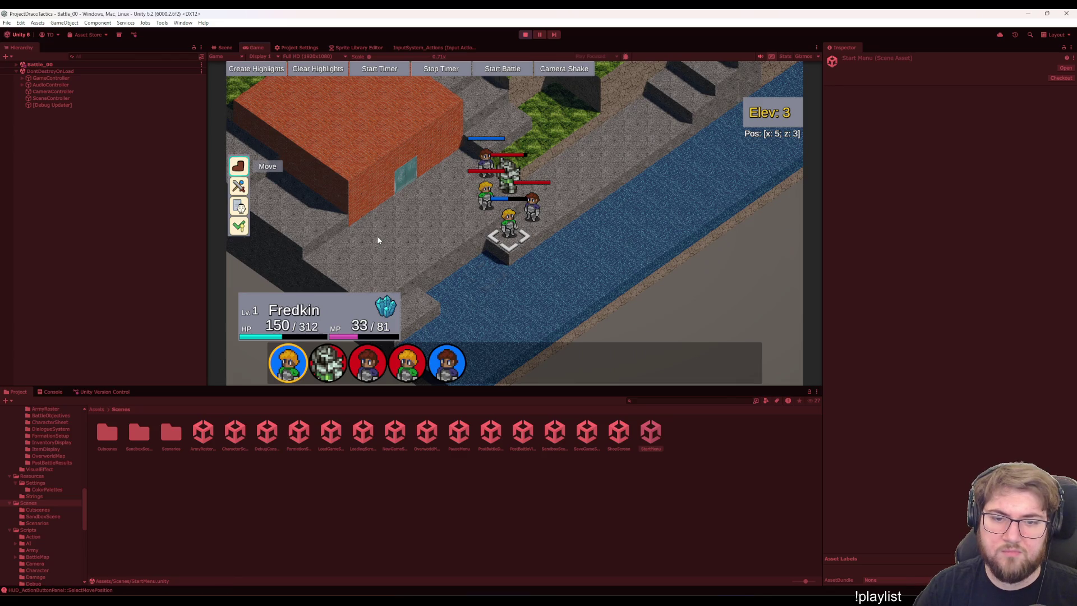
pyautogui.press('Down')
pyautogui.press('Left')
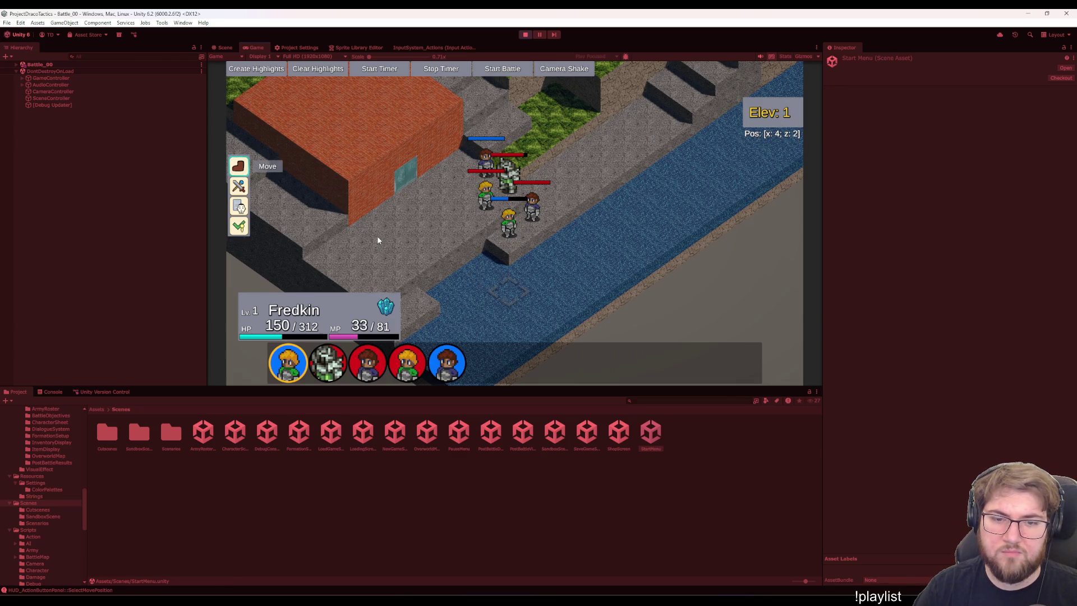
pyautogui.press('Right')
pyautogui.press('Up')
pyautogui.press('Down')
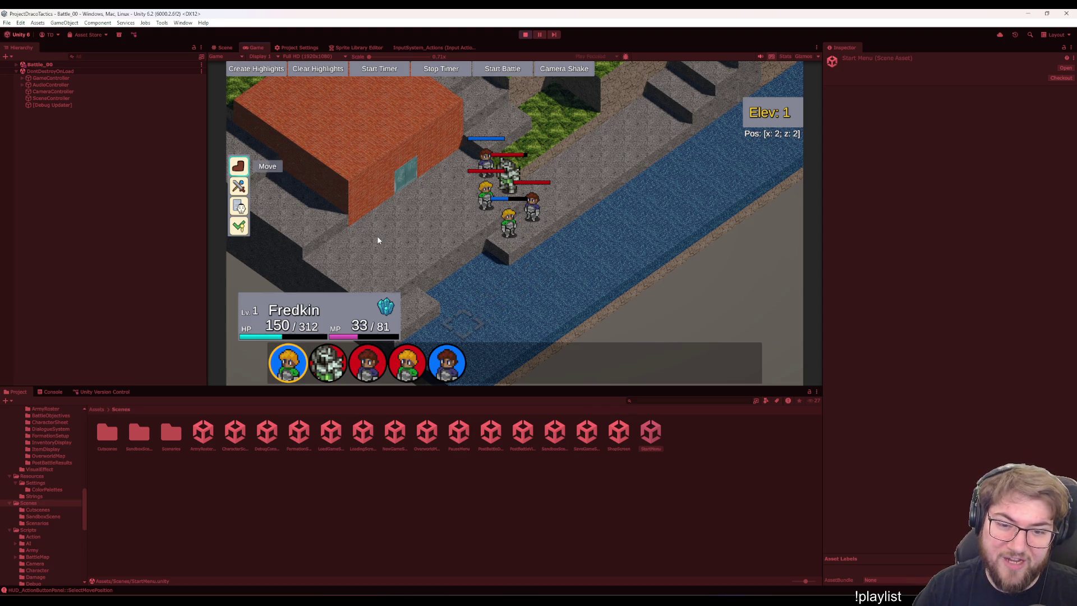
pyautogui.press('Return')
pyautogui.press('Left')
pyautogui.press('Left')
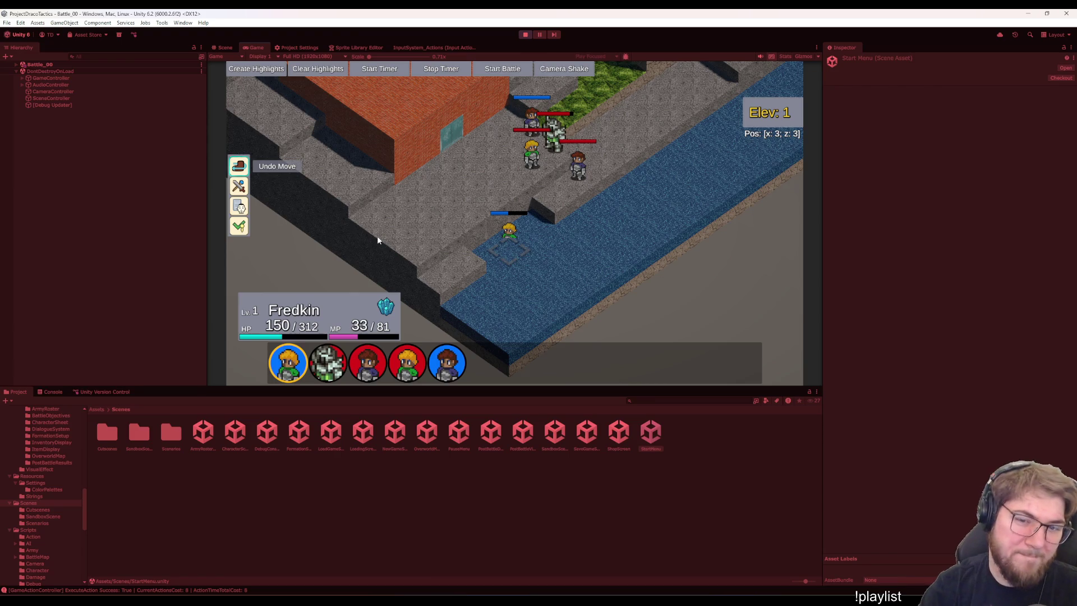
pyautogui.press('Return')
pyautogui.press('Left')
pyautogui.press('Left')
pyautogui.press('Left')
pyautogui.press('Return')
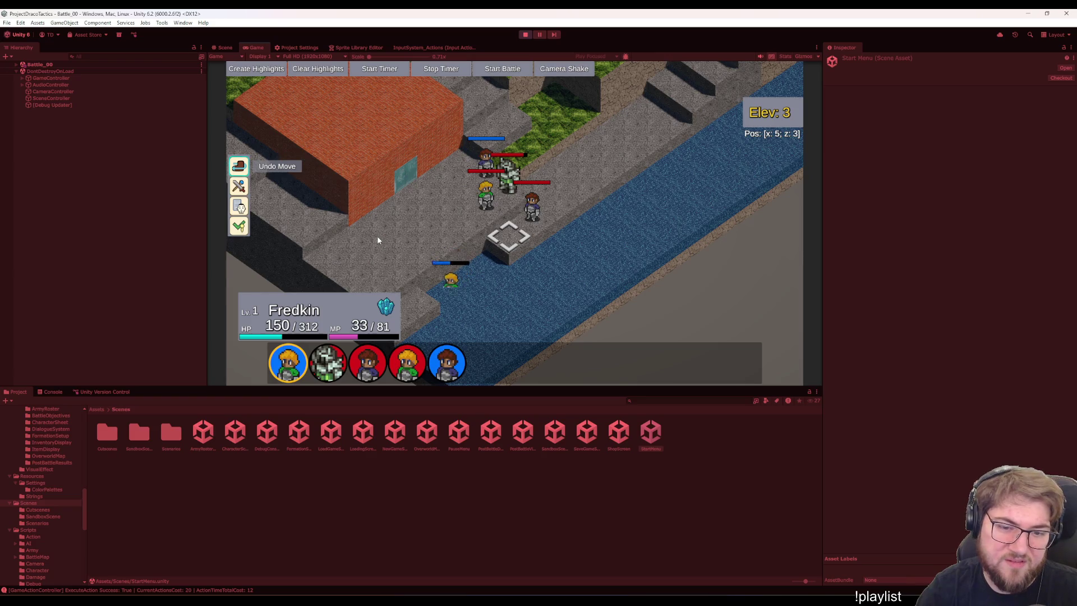
pyautogui.press('Return')
pyautogui.press('Return')
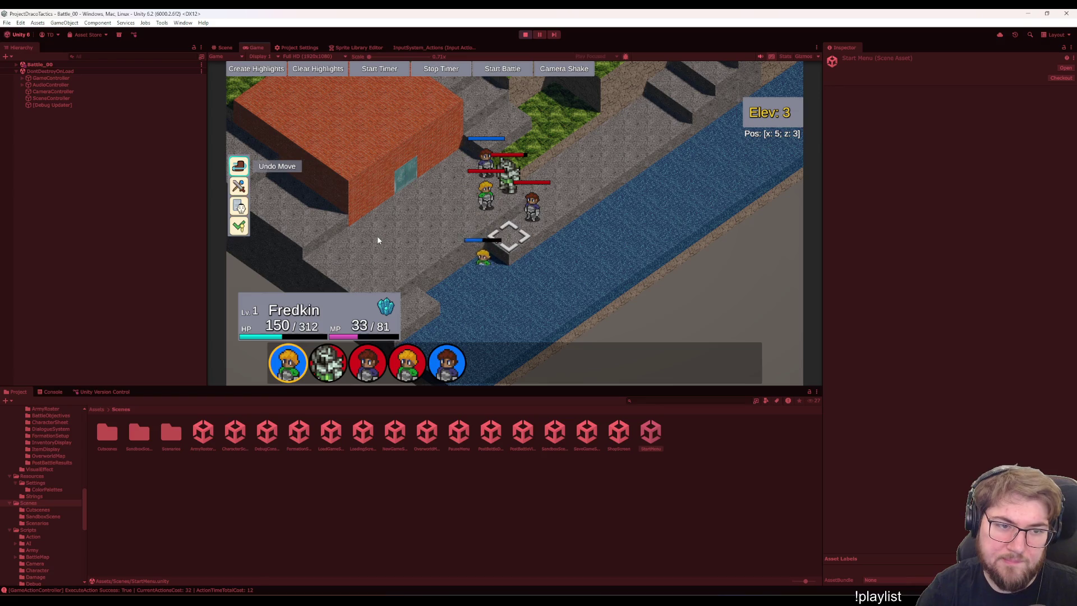
pyautogui.press('Return')
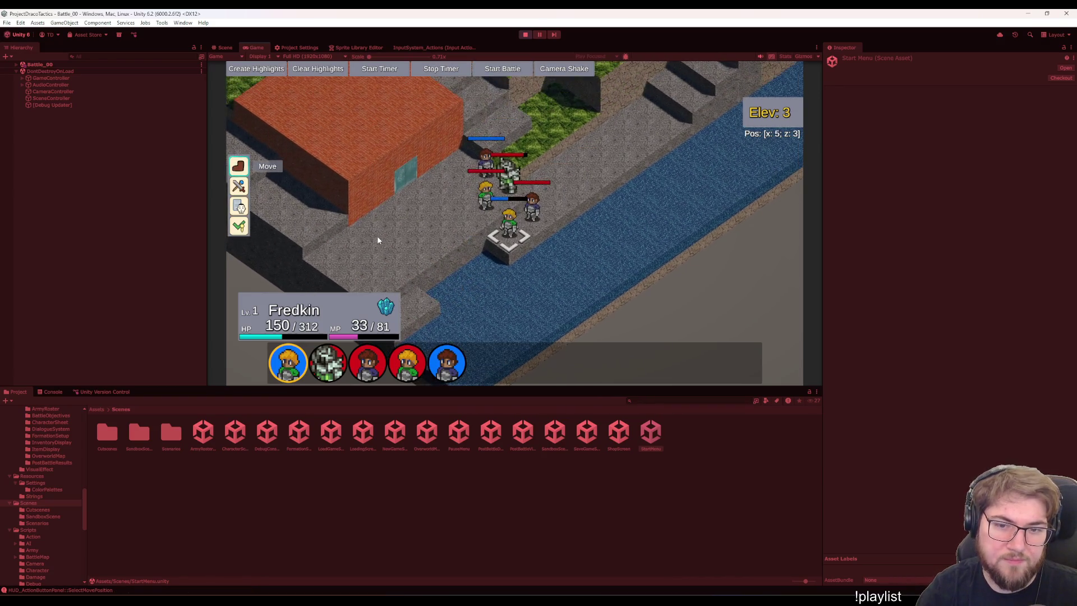
pyautogui.press('Left')
pyautogui.press('Down')
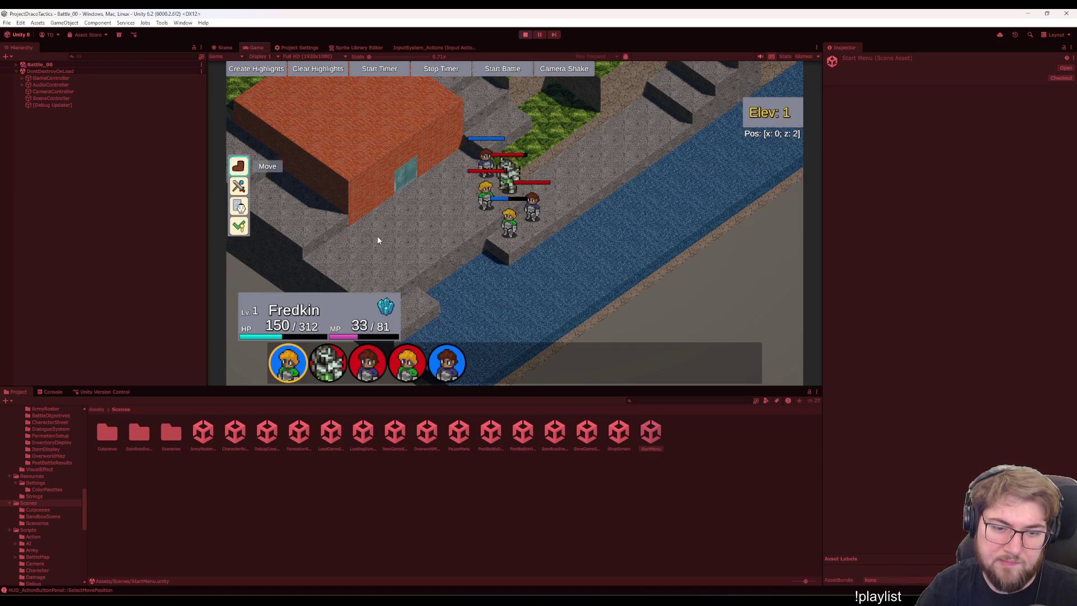
pyautogui.press('Right')
pyautogui.press('Right')
pyautogui.press('Right')
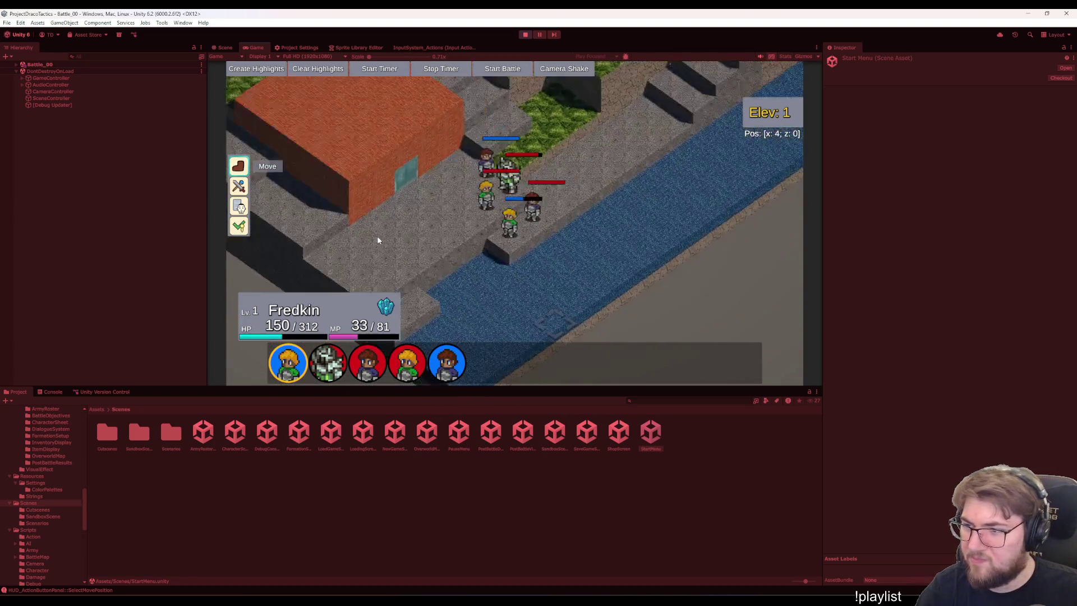
pyautogui.press('Right')
pyautogui.press('Right')
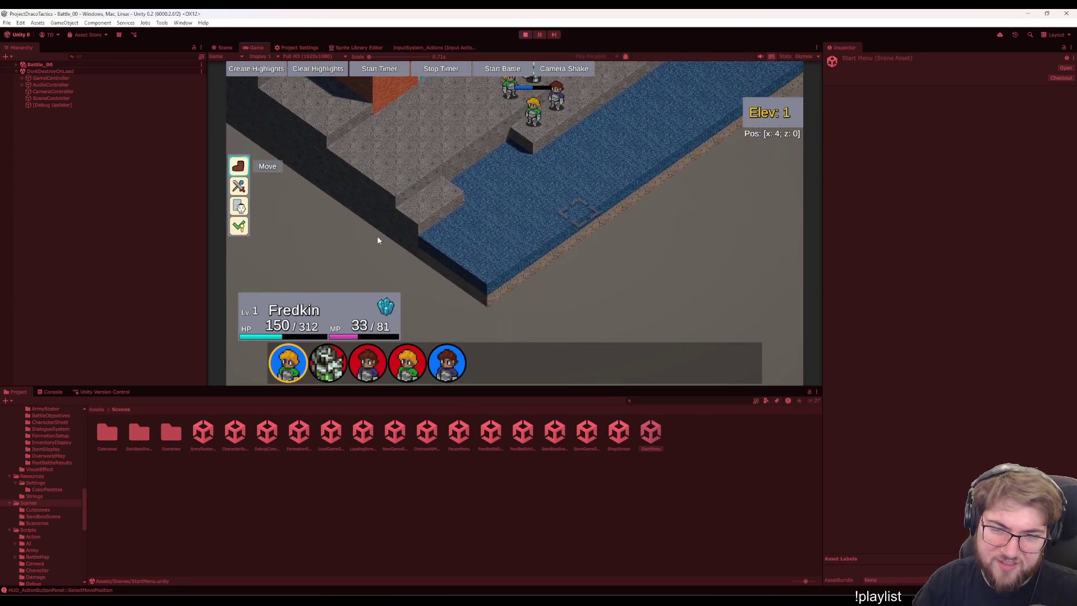
pyautogui.press('Return')
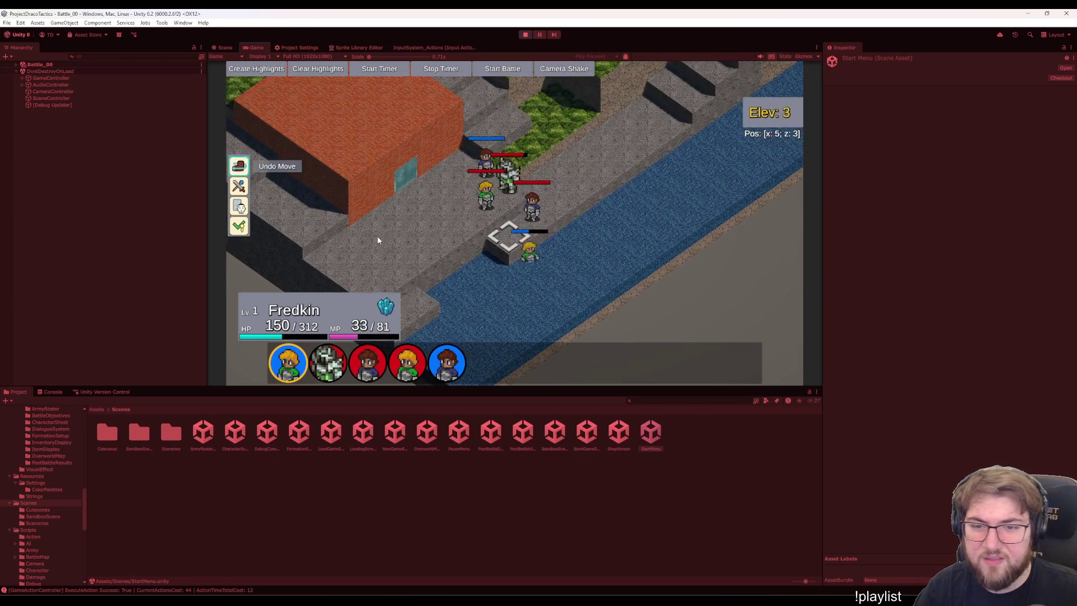
pyautogui.press('Down')
pyautogui.press('Down')
pyautogui.press('Down')
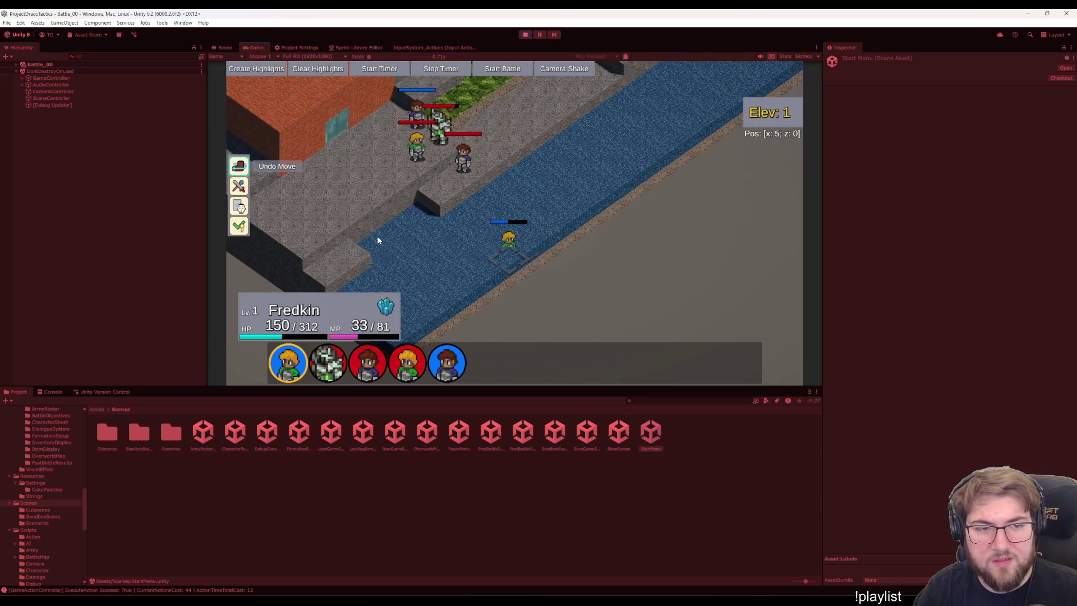
pyautogui.press('Return')
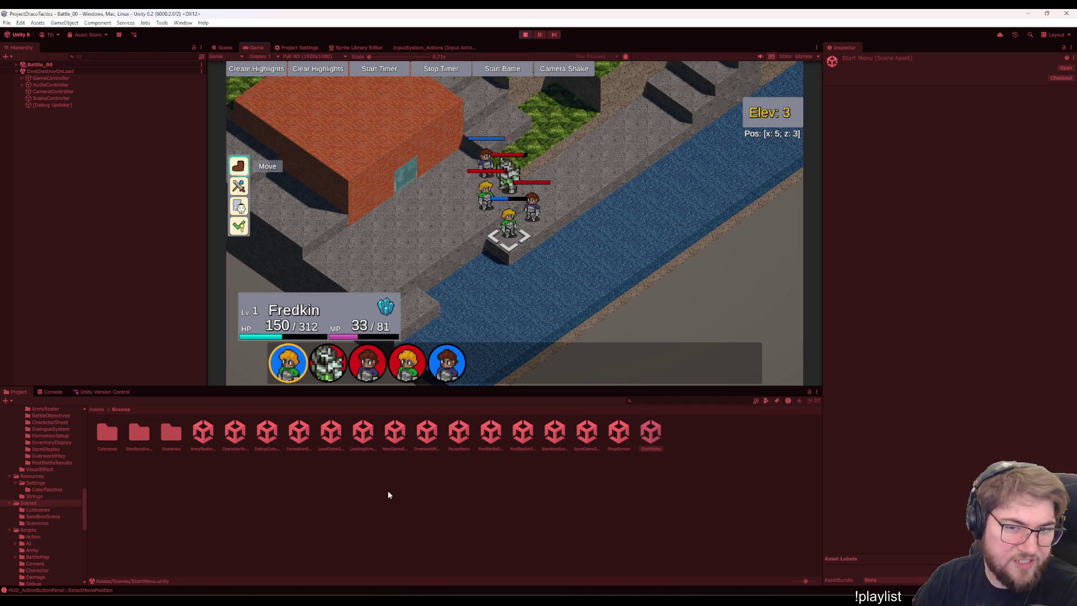
pyautogui.click(133, 505)
# Browse to Assets/Materials/Tiles and inspect the MAT_UVFormationTile1 and MAT_Tile_Grass_Elev1 materials.
pyautogui.scroll(5, 48, 499)
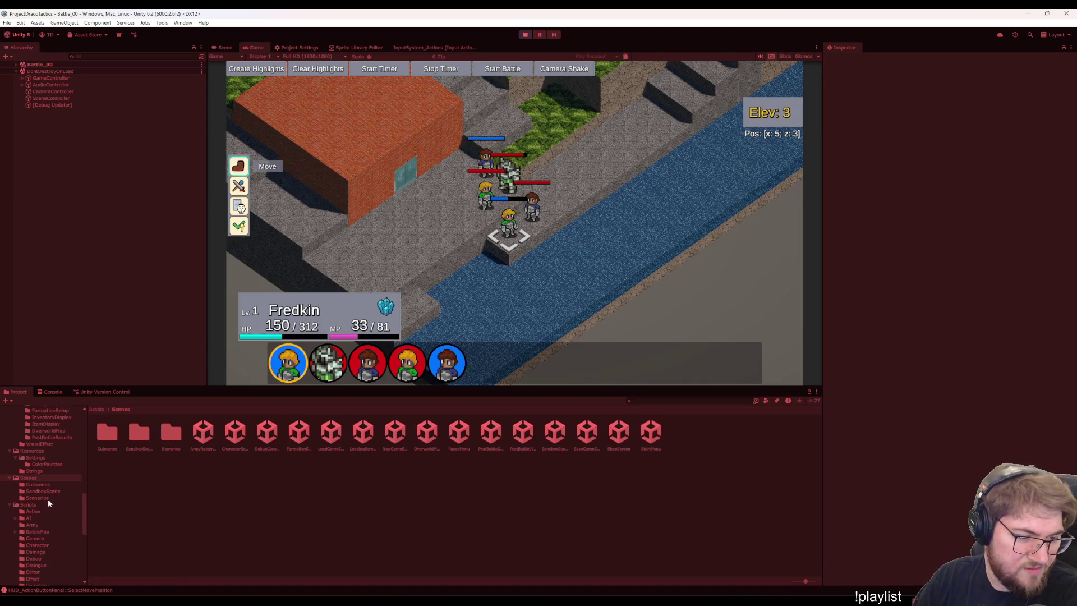
pyautogui.scroll(3, 27, 483)
pyautogui.click(40, 470)
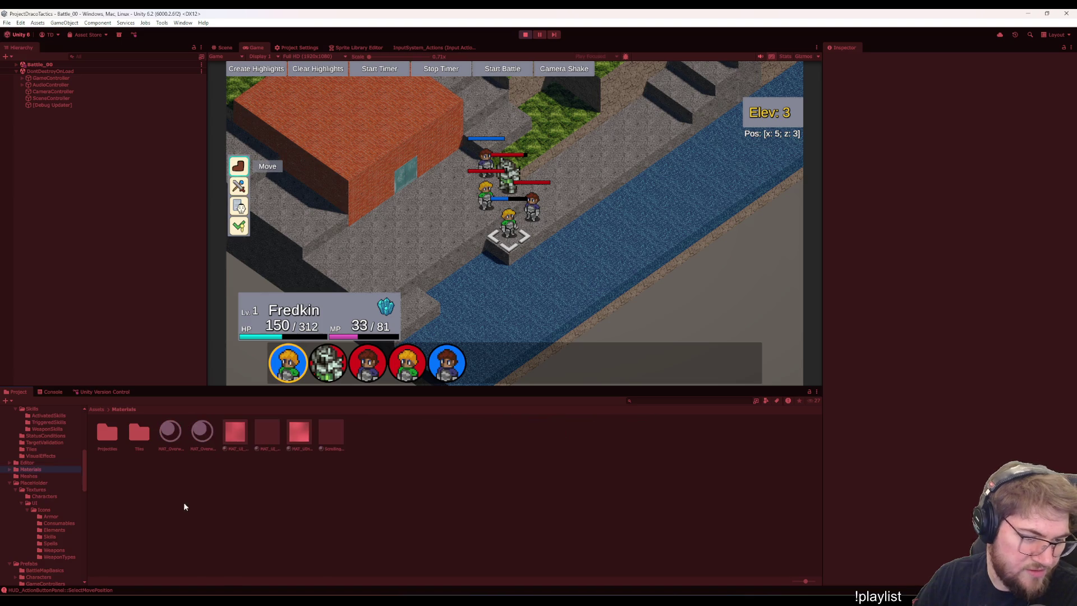
pyautogui.doubleClick(141, 436)
pyautogui.click(557, 430)
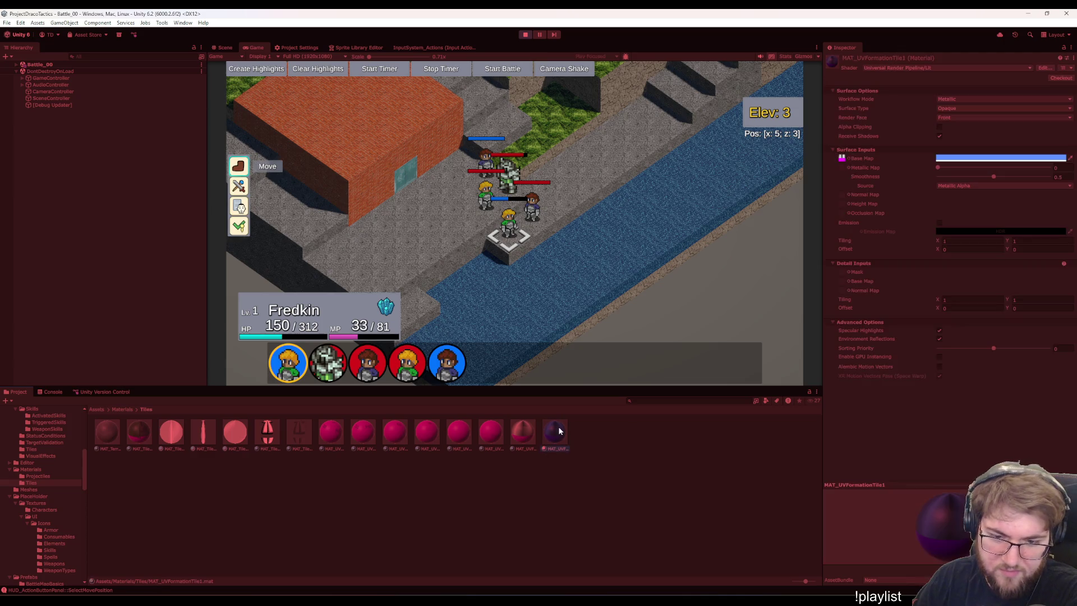
pyautogui.click(140, 432)
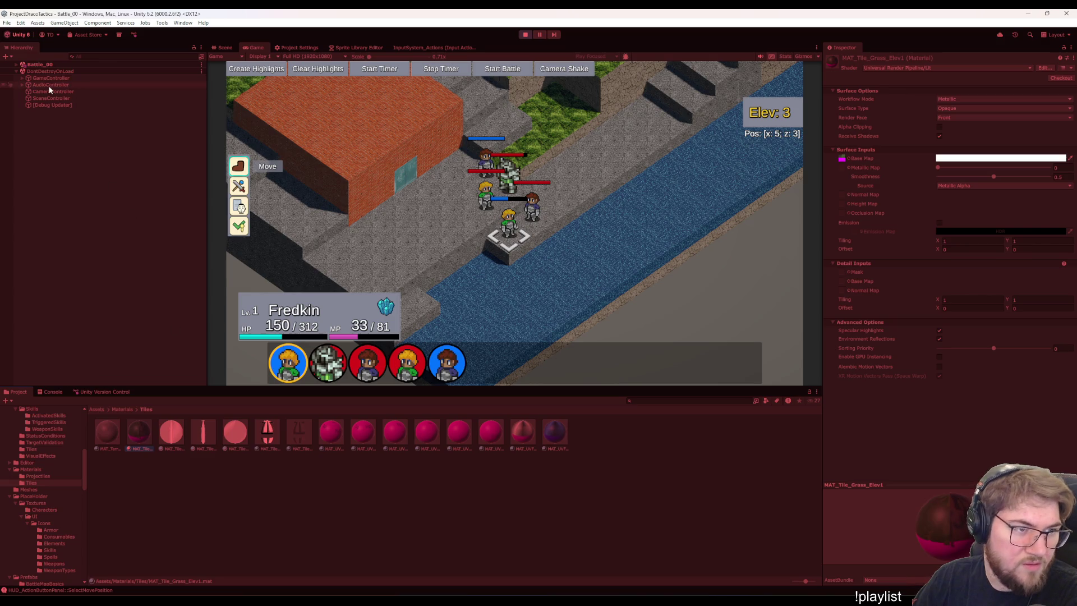
# In the Scene view, select a grass tile and locate its Water_Elev01 material in the project.
pyautogui.click(224, 47)
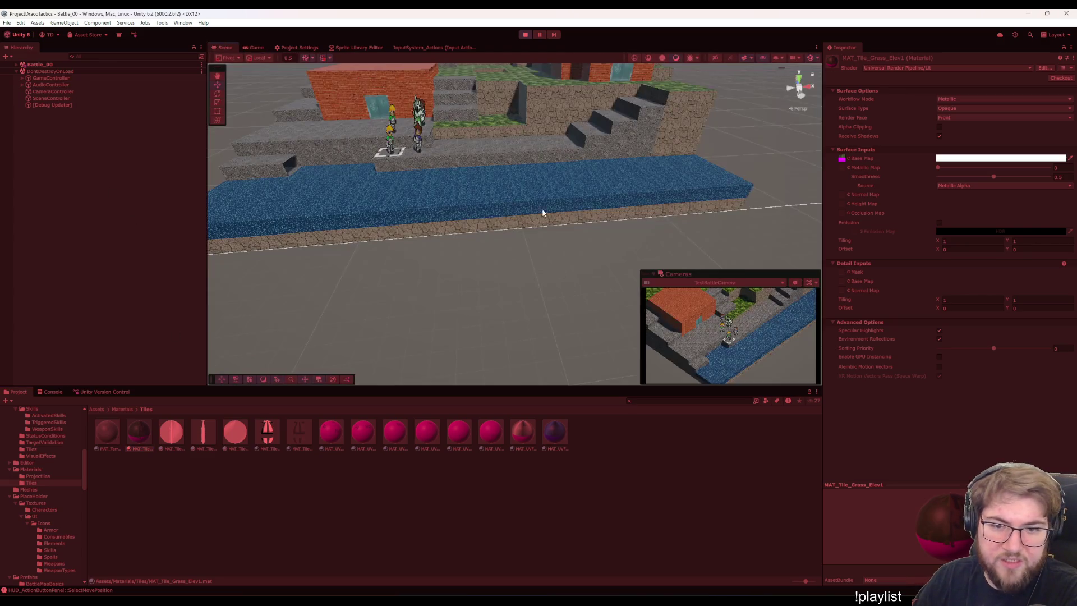
pyautogui.click(548, 244)
pyautogui.moveTo(331, 204)
pyautogui.mouseDown()
pyautogui.moveTo(463, 265)
pyautogui.moveTo(574, 252)
pyautogui.mouseUp()
pyautogui.scroll(10, 574, 252)
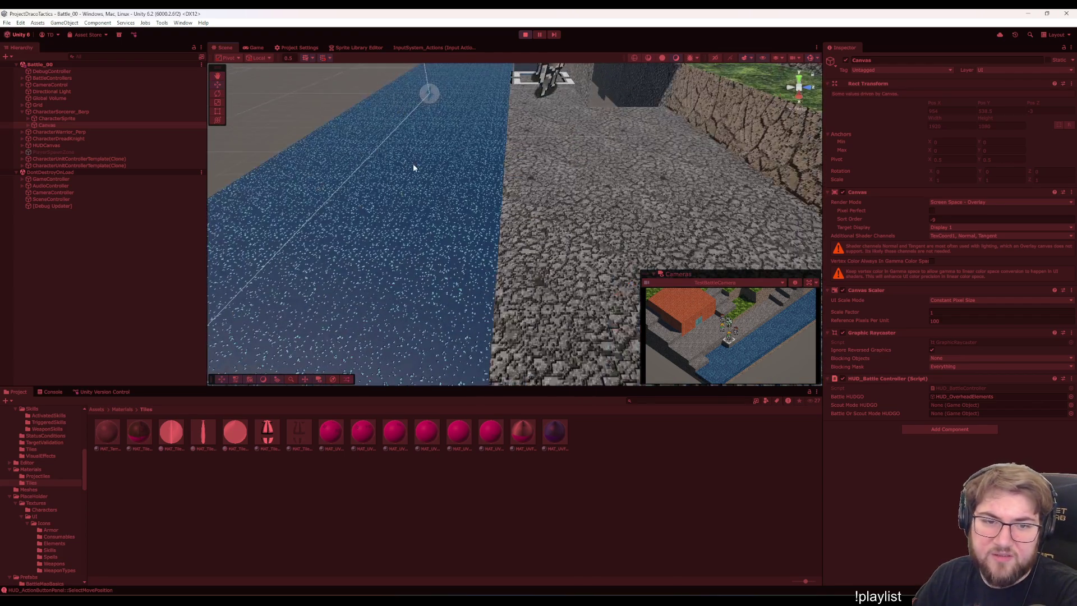
pyautogui.click(414, 164)
pyautogui.moveTo(318, 306); pyautogui.dragTo(552, 319)
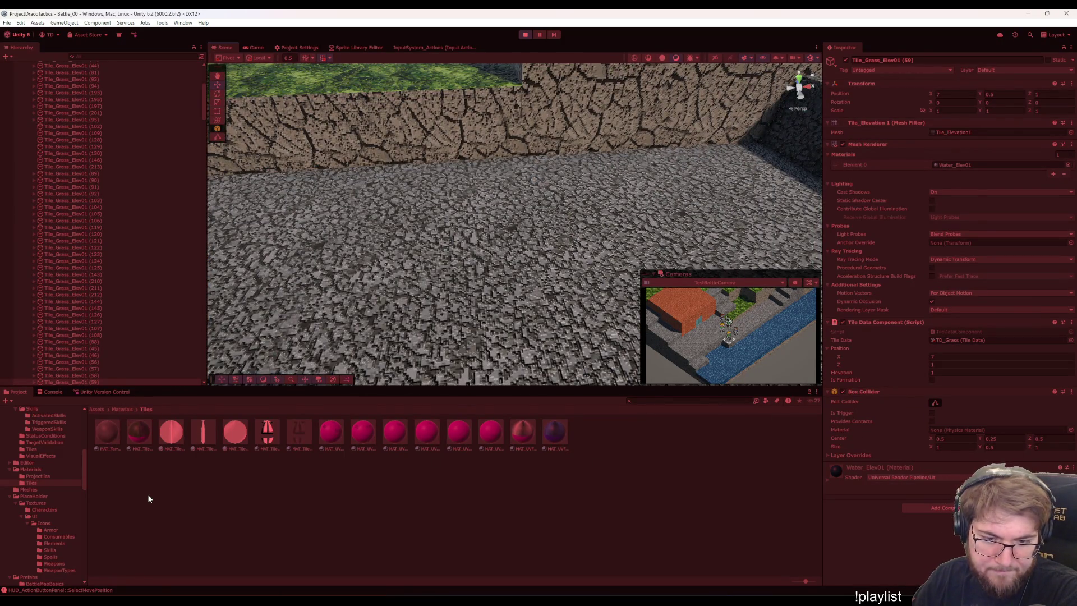
pyautogui.click(884, 466)
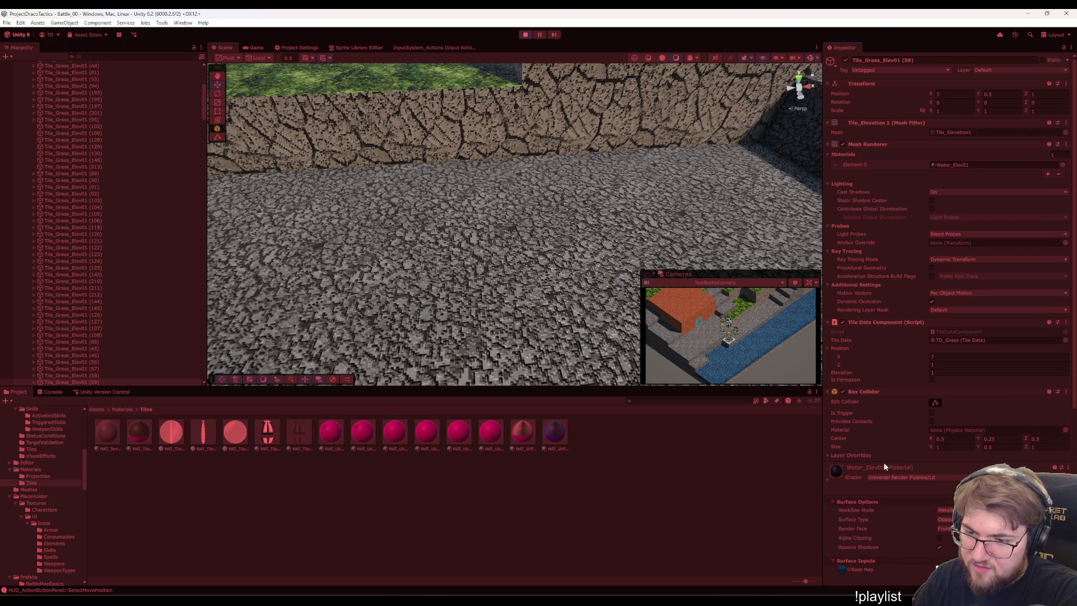
pyautogui.click(883, 465)
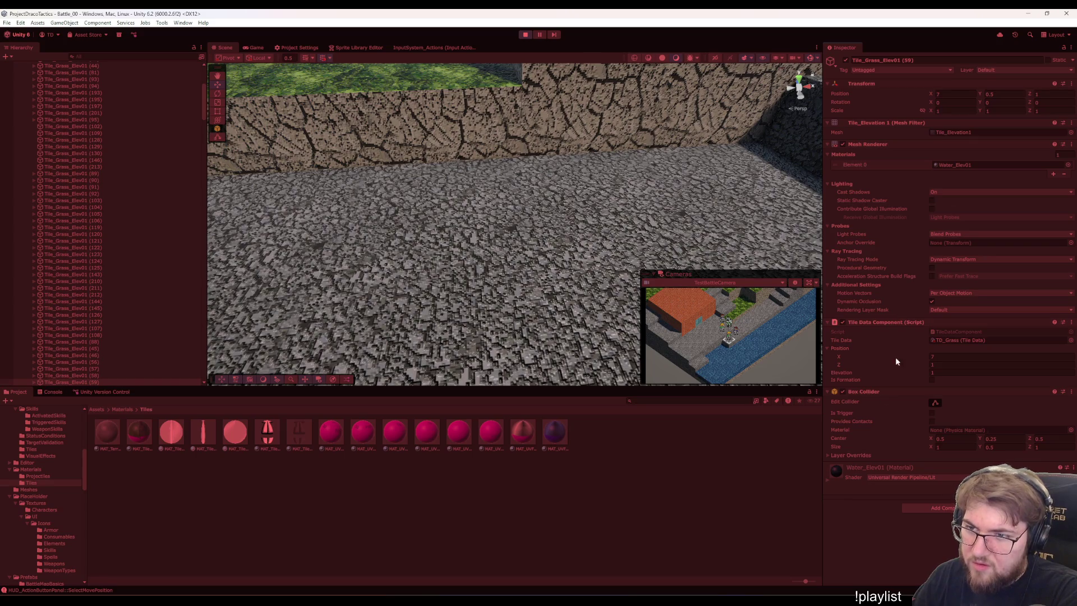
pyautogui.click(948, 165)
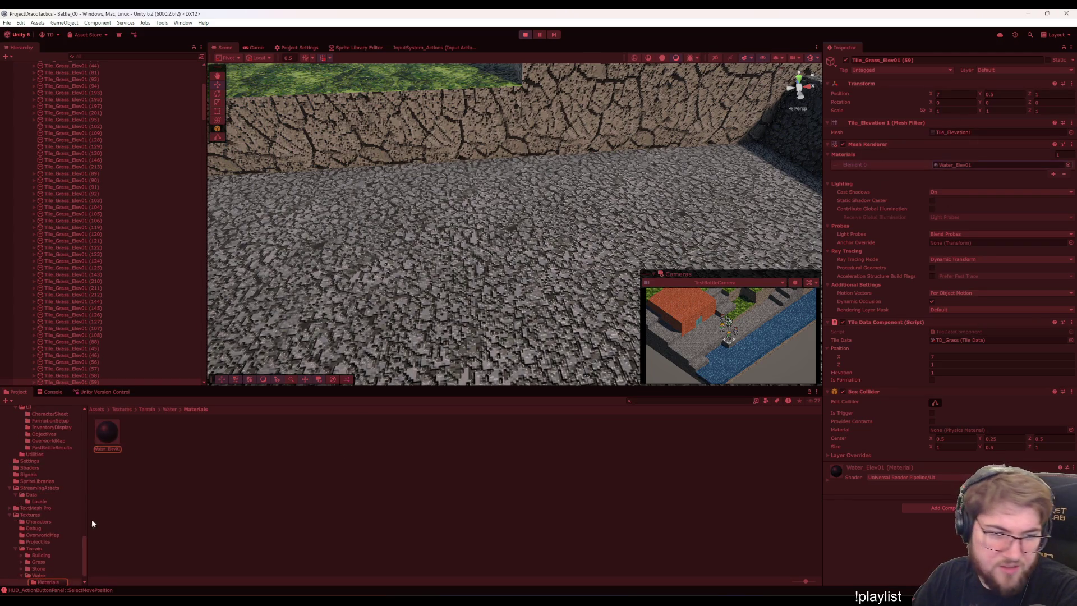
# Set Water_Elev01's Surface Type to Transparent and watch the battle in the Game view.
pyautogui.scroll(-2, 71, 522)
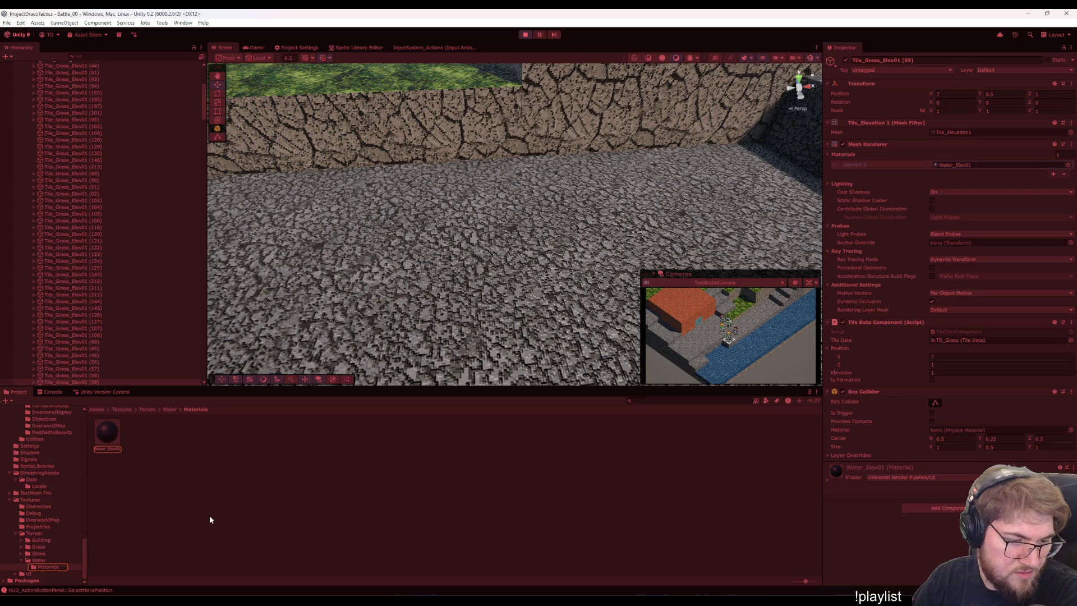
pyautogui.click(113, 438)
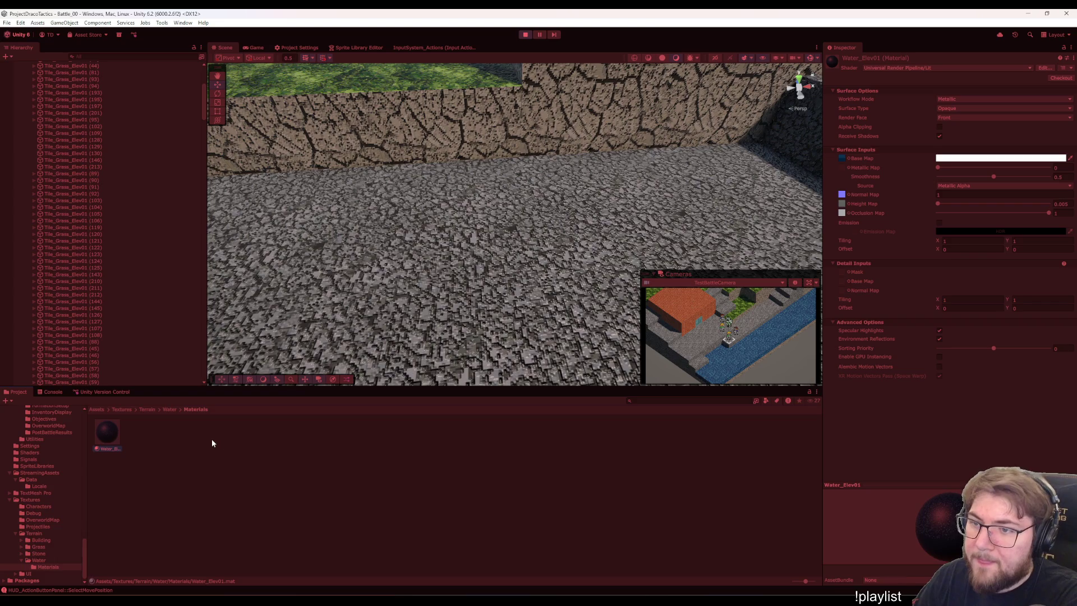
pyautogui.click(950, 108)
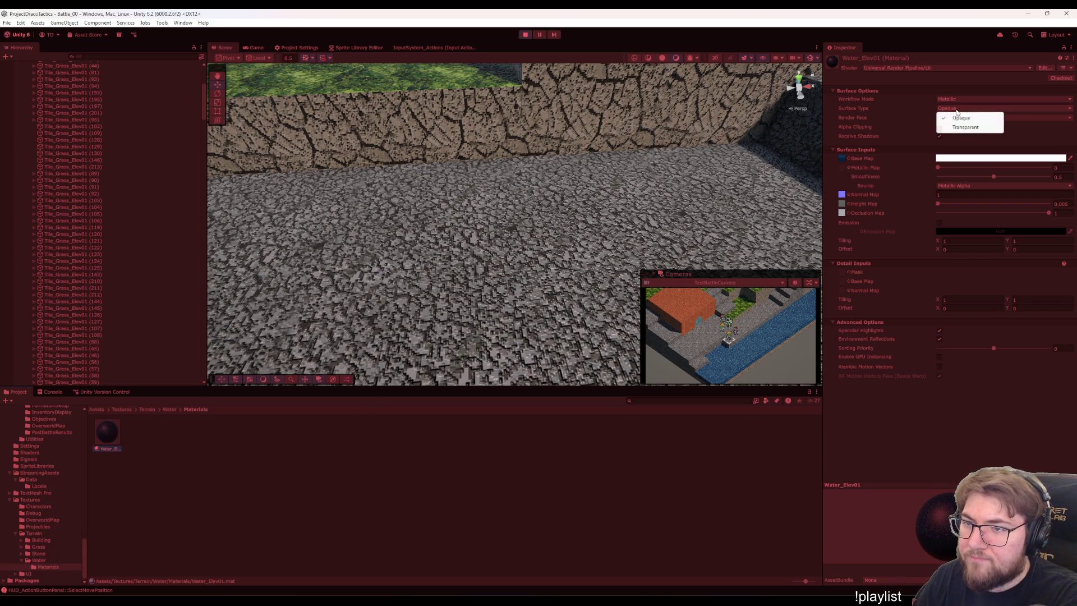
pyautogui.click(959, 127)
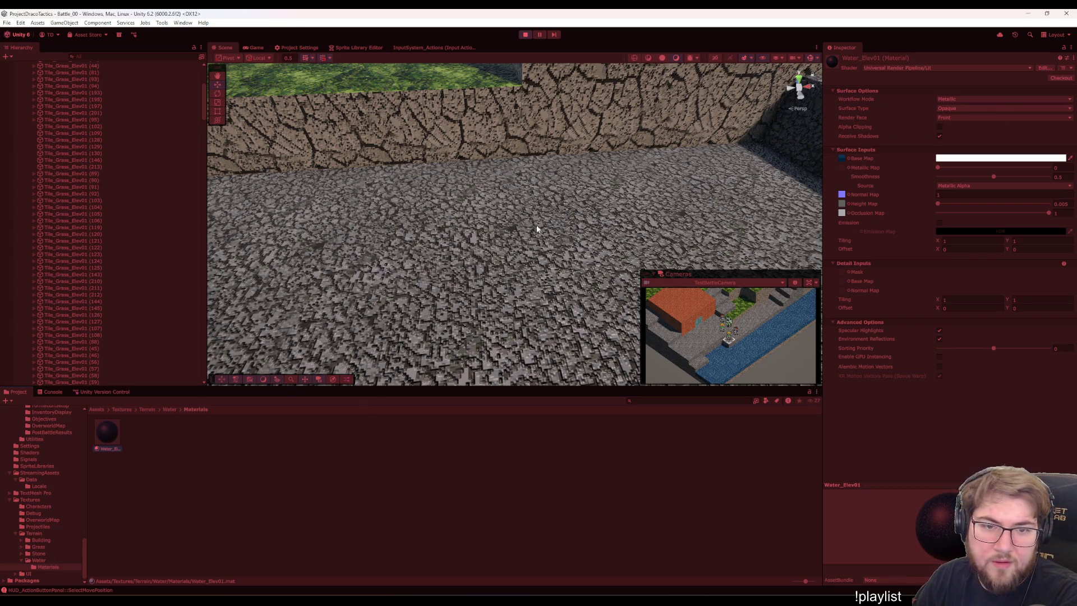
pyautogui.click(255, 48)
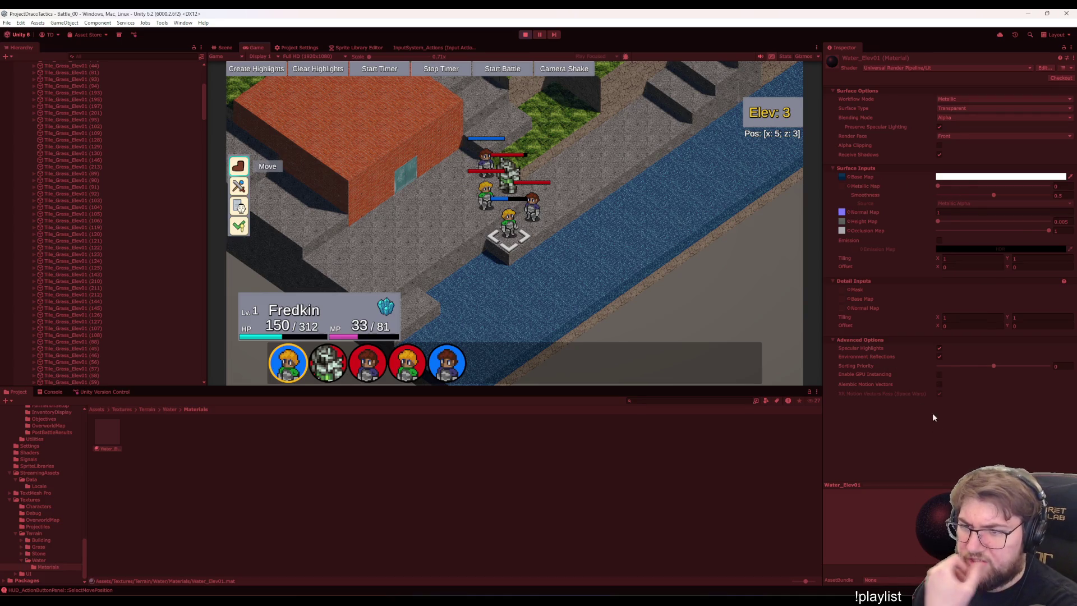
# Lower the Base Map colour's alpha to make the water see-through, then fine-tune it.
pyautogui.click(1038, 176)
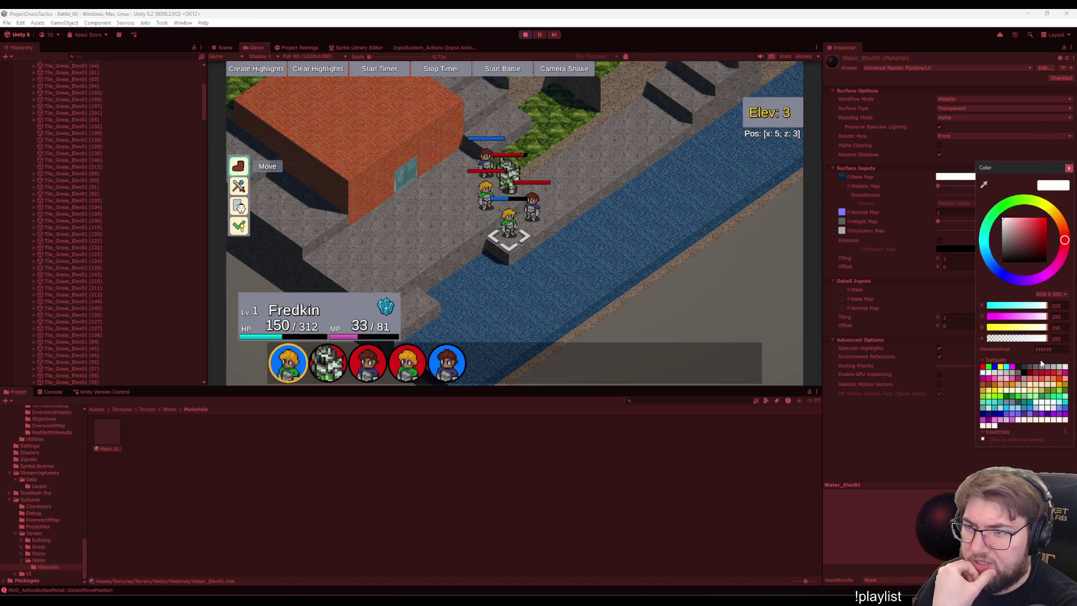
pyautogui.moveTo(1041, 339); pyautogui.dragTo(1007, 342)
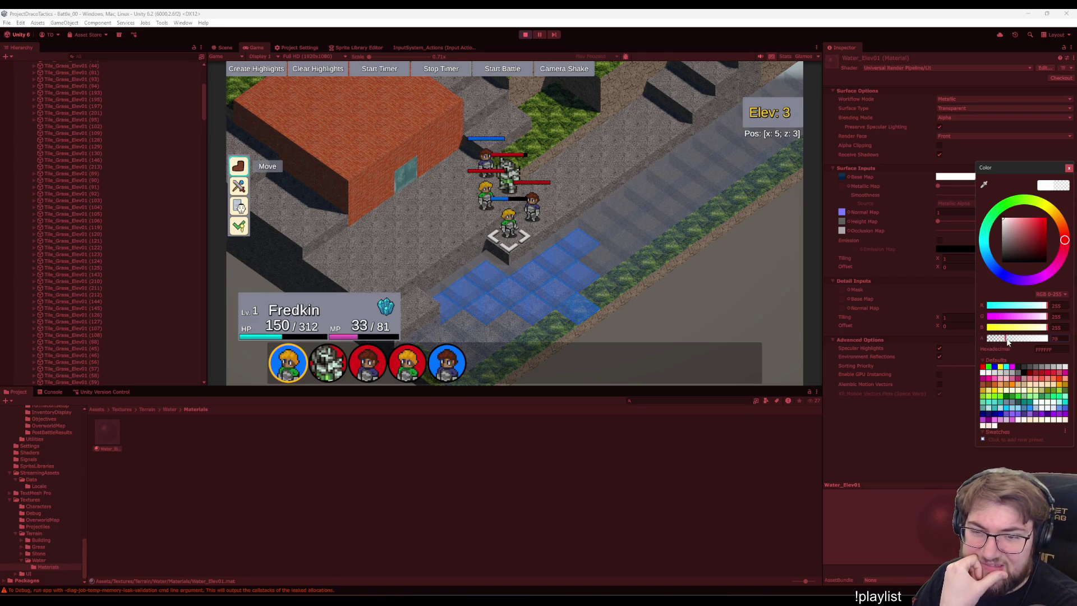
pyautogui.click(1030, 340)
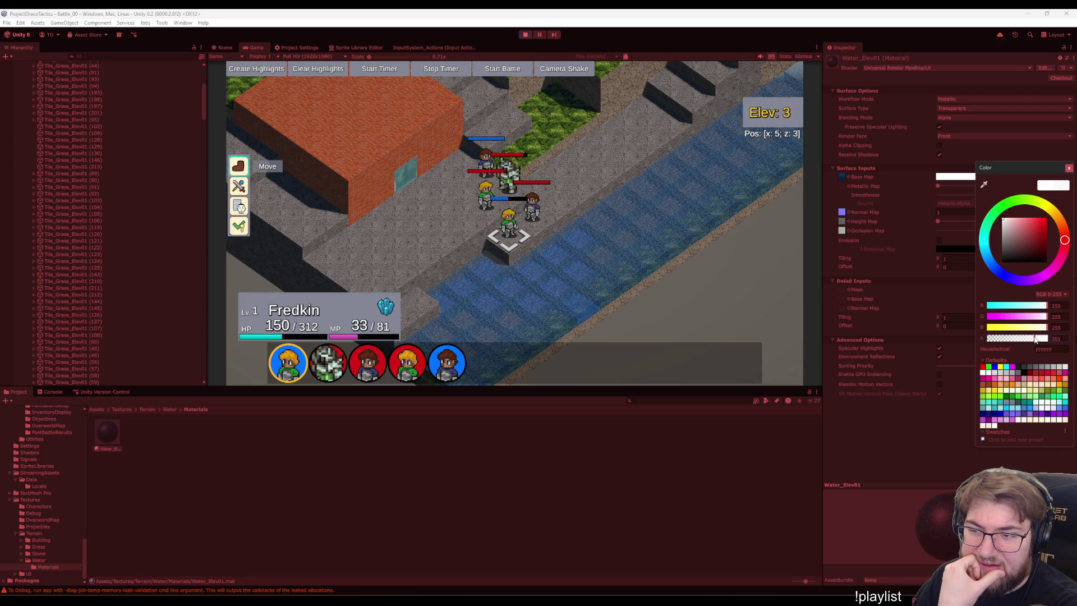
pyautogui.moveTo(1035, 340); pyautogui.dragTo(1029, 340)
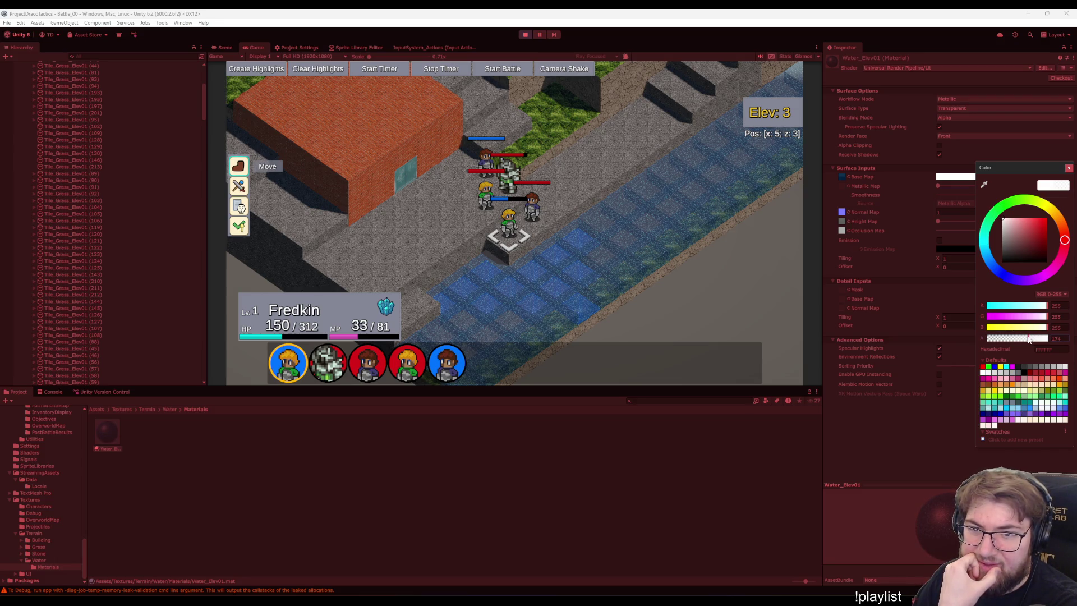
pyautogui.click(717, 341)
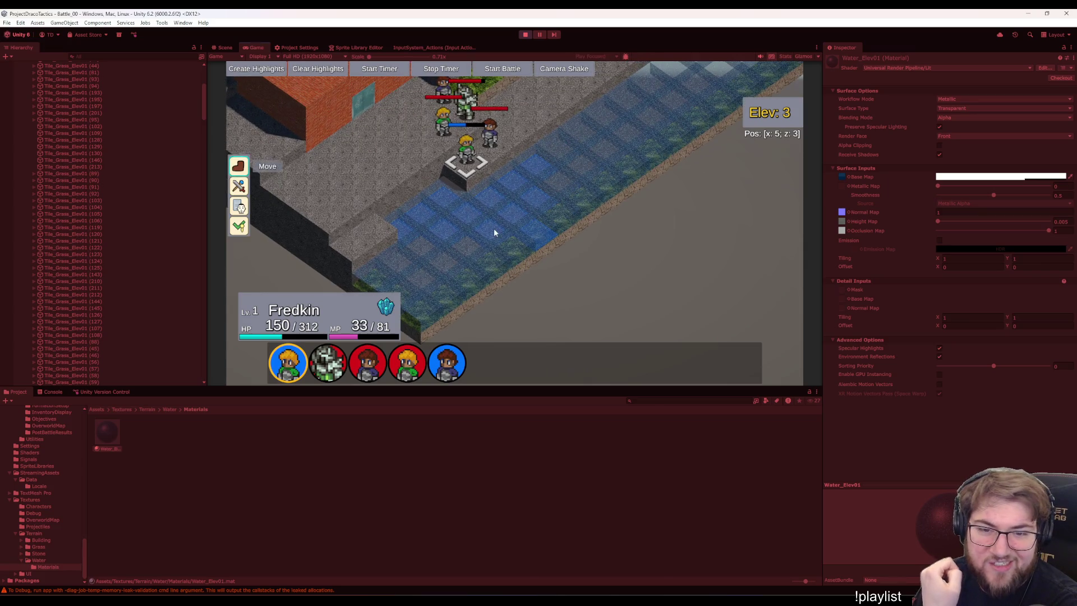
pyautogui.rightClick(638, 298)
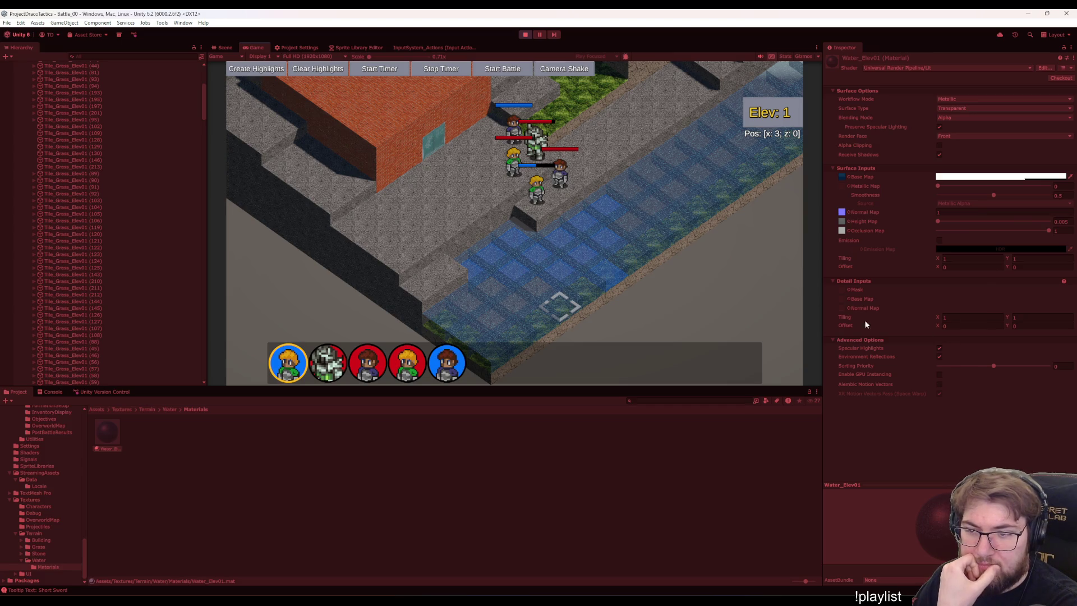
# Make the water tiles more transparent with two further alpha tweaks, checking along the channel.
pyautogui.click(999, 176)
pyautogui.moveTo(1014, 339)
pyautogui.mouseDown()
pyautogui.moveTo(981, 336)
pyautogui.moveTo(1020, 336)
pyautogui.mouseUp()
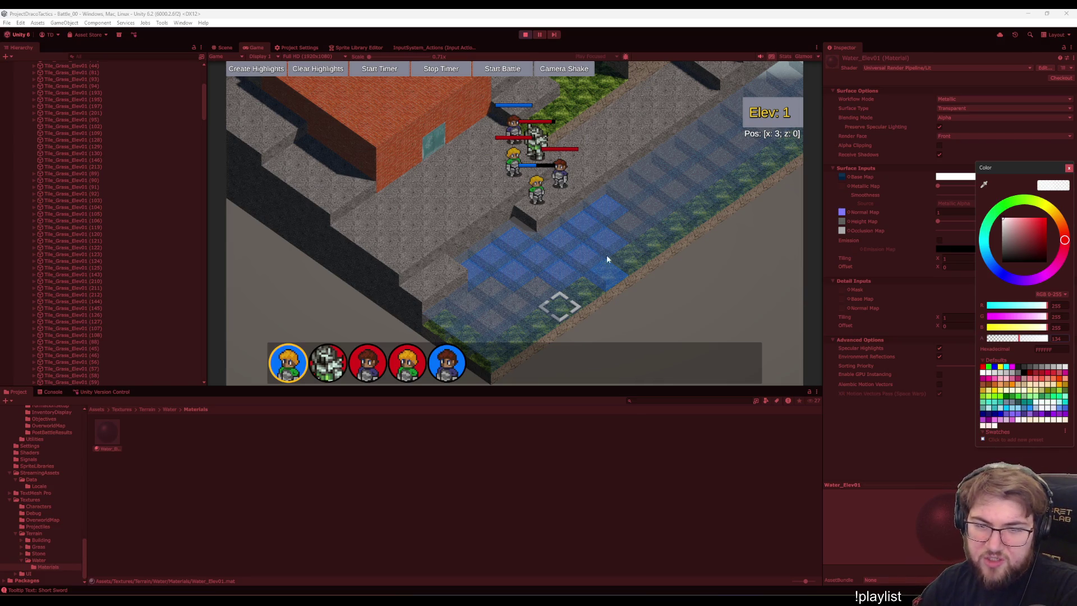
pyautogui.click(641, 284)
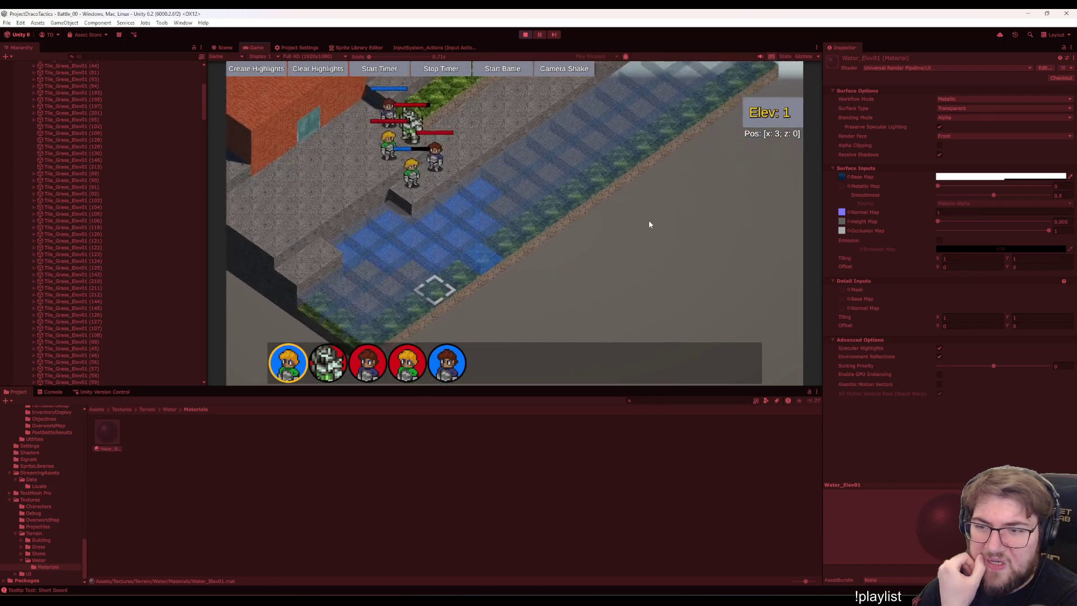
pyautogui.click(1008, 178)
pyautogui.moveTo(1019, 346)
pyautogui.mouseDown()
pyautogui.moveTo(994, 345)
pyautogui.moveTo(1038, 344)
pyautogui.moveTo(1024, 343)
pyautogui.mouseUp()
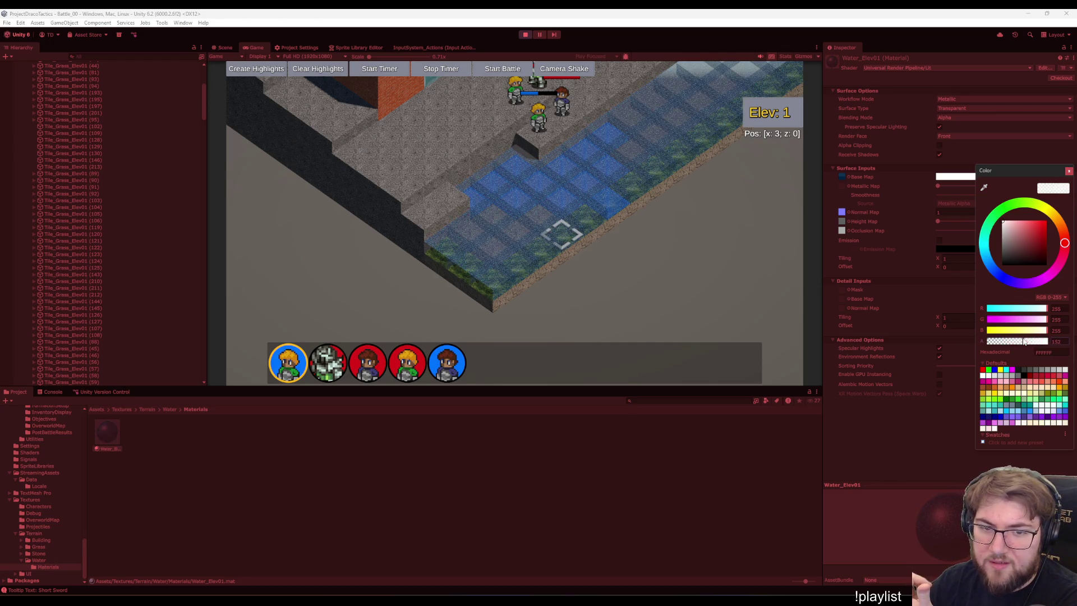
pyautogui.click(625, 205)
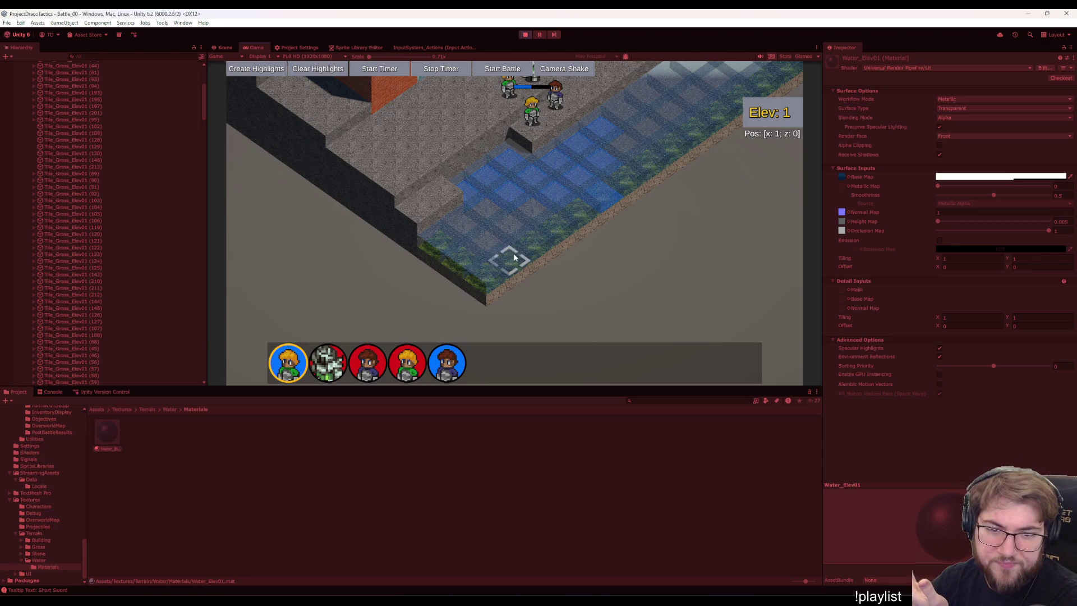
pyautogui.moveTo(689, 94)
pyautogui.mouseDown()
pyautogui.moveTo(536, 203)
pyautogui.moveTo(550, 132)
pyautogui.moveTo(596, 159)
pyautogui.mouseUp()
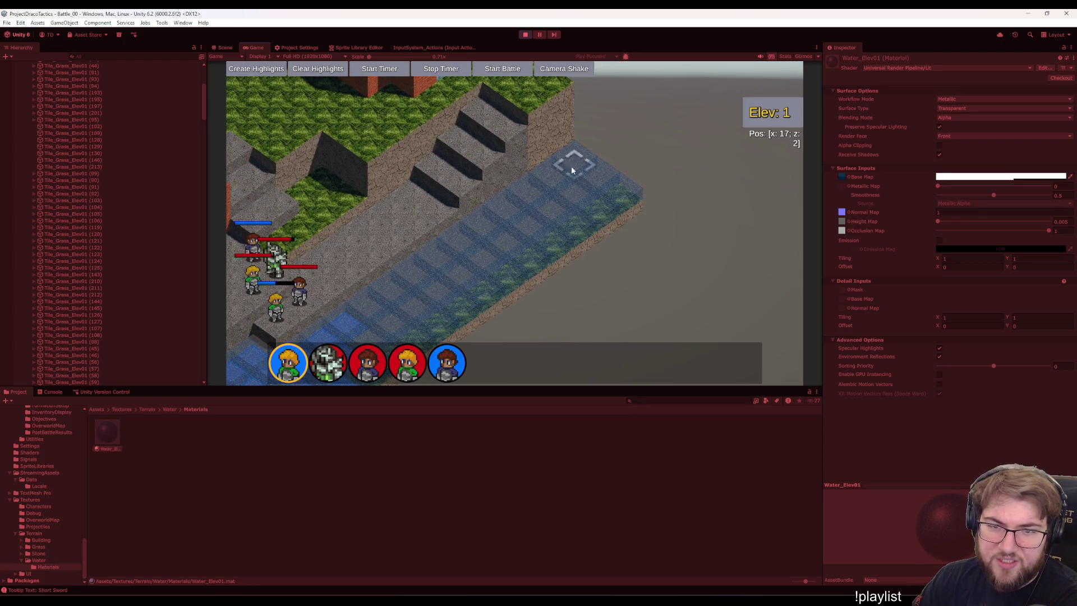
pyautogui.moveTo(487, 258); pyautogui.dragTo(557, 208)
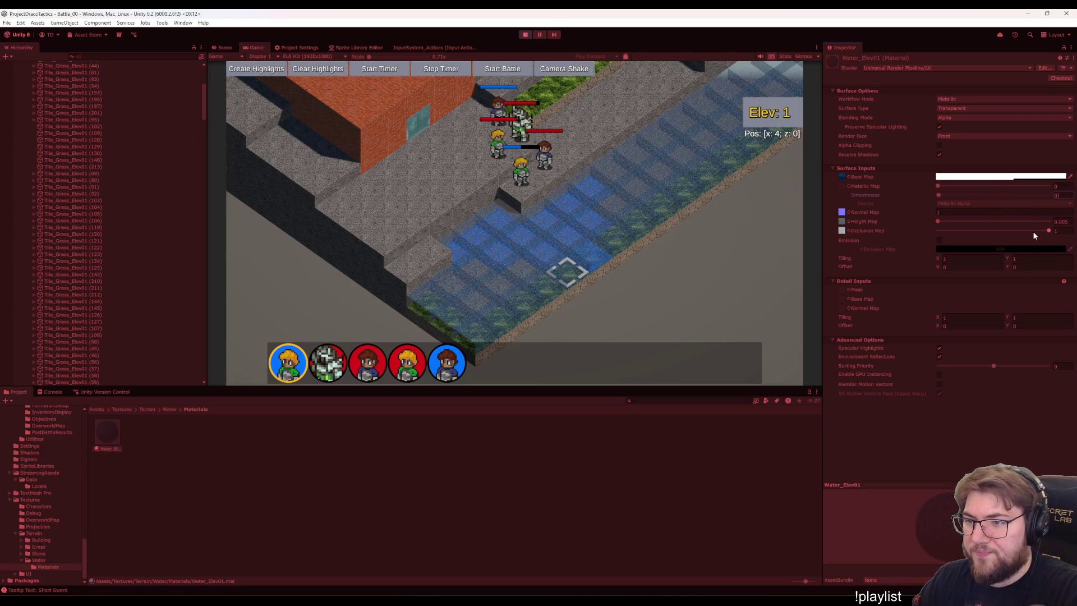
pyautogui.click(1024, 169)
# Raise the Base Map alpha to 255 for comparison, then lower it through 156 to about 81.
pyautogui.click(1024, 168)
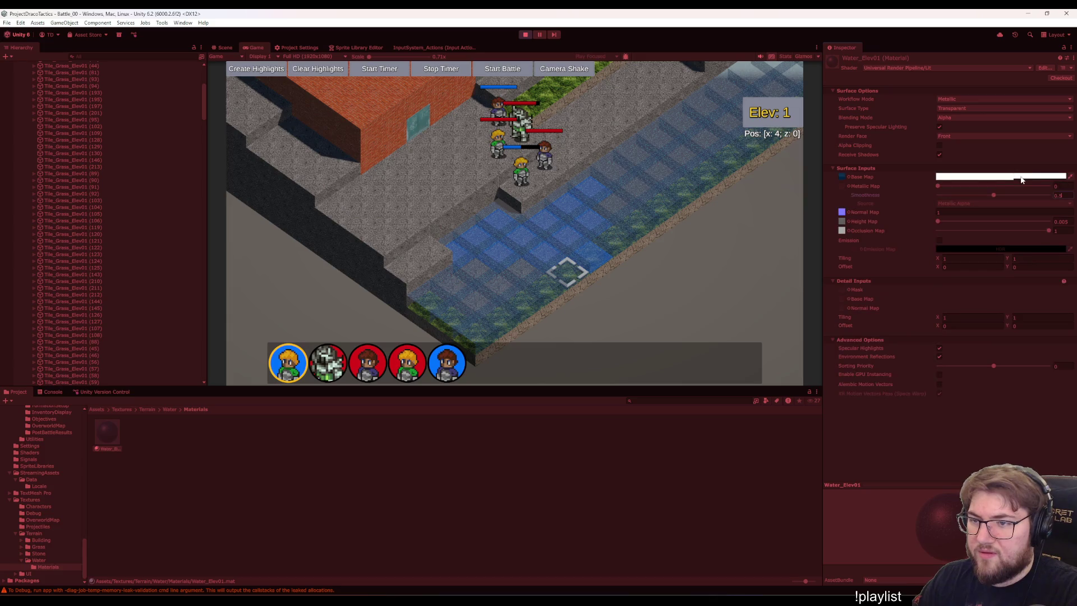
pyautogui.click(955, 177)
pyautogui.moveTo(1021, 345); pyautogui.dragTo(1075, 342)
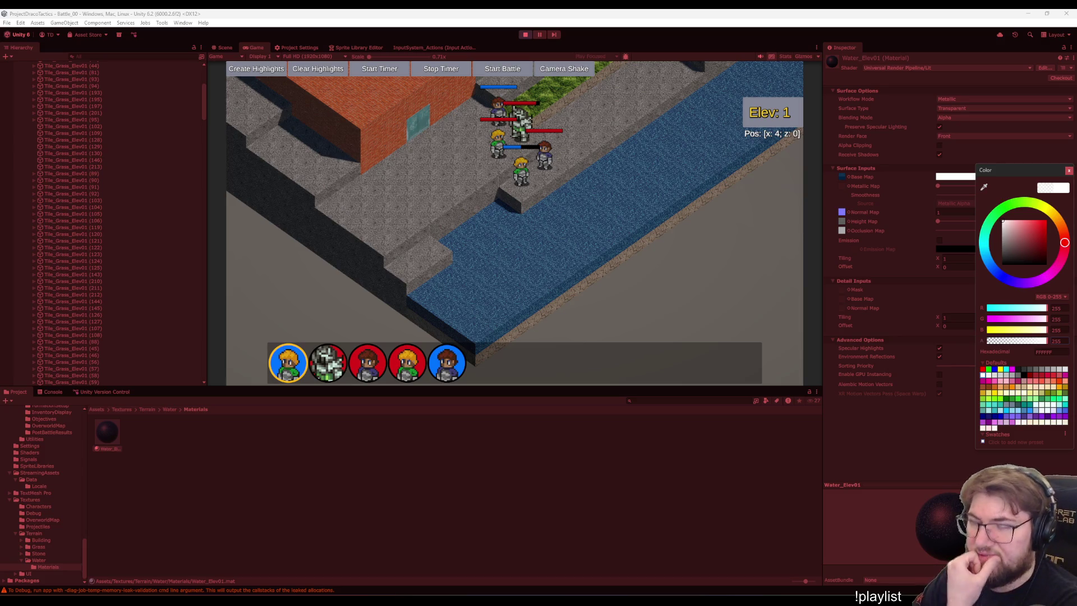
pyautogui.moveTo(1044, 341)
pyautogui.mouseDown()
pyautogui.moveTo(989, 345)
pyautogui.moveTo(1048, 342)
pyautogui.mouseUp()
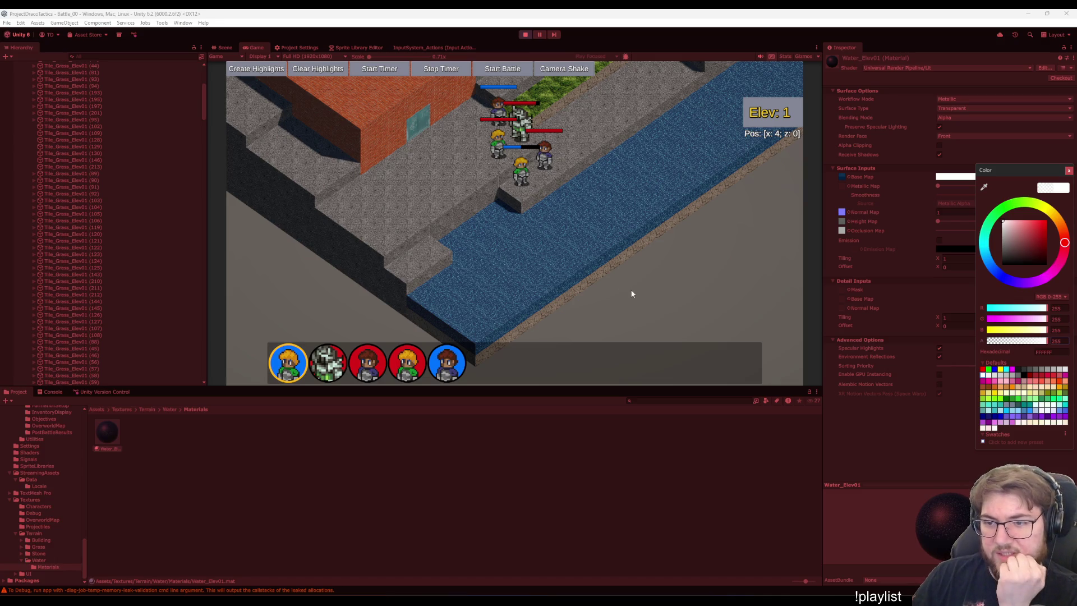
pyautogui.click(1023, 341)
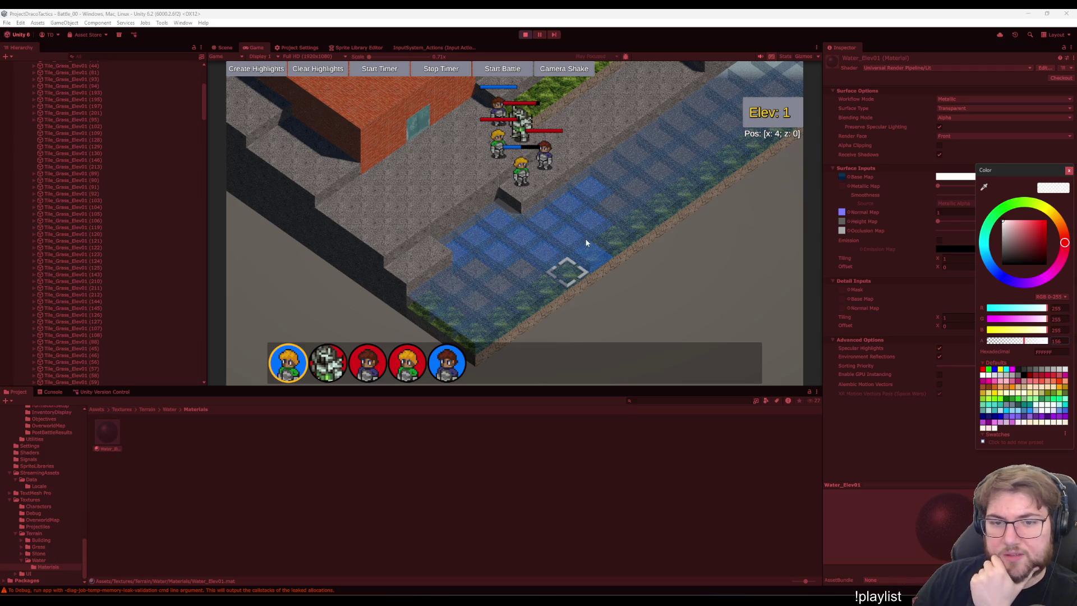
pyautogui.click(1003, 341)
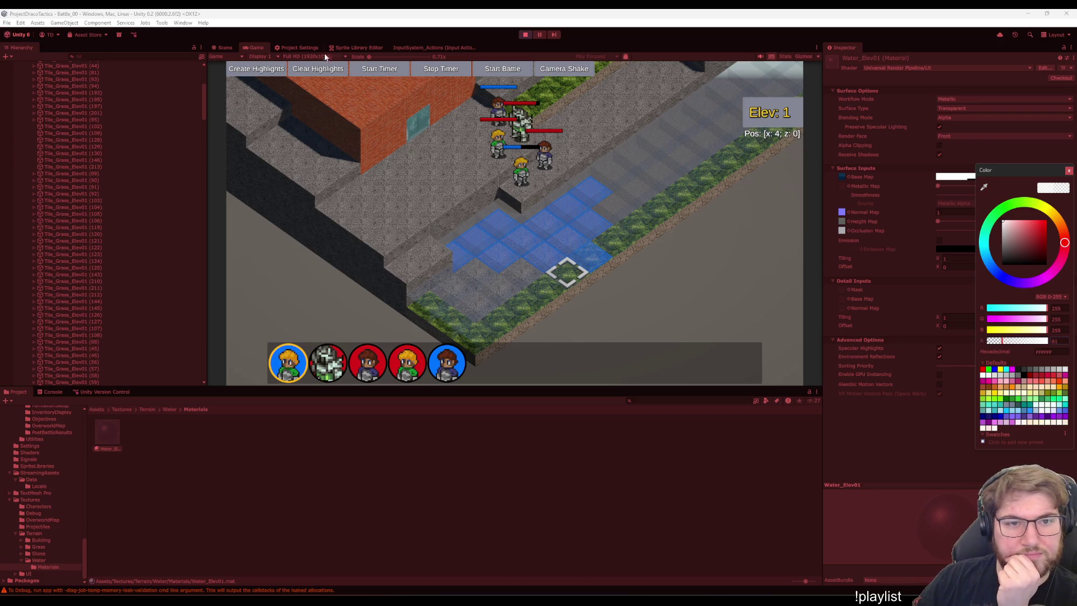
pyautogui.click(226, 47)
# Select water tile Tile_Grass_Elev01 (46), frame its TileSurface(Clone) child, then reselect the parent.
pyautogui.moveTo(557, 221)
pyautogui.mouseDown()
pyautogui.moveTo(644, 234)
pyautogui.moveTo(344, 279)
pyautogui.moveTo(264, 264)
pyautogui.mouseUp()
pyautogui.click(483, 140)
pyautogui.moveTo(504, 243)
pyautogui.mouseDown()
pyautogui.moveTo(453, 233)
pyautogui.moveTo(337, 253)
pyautogui.mouseUp()
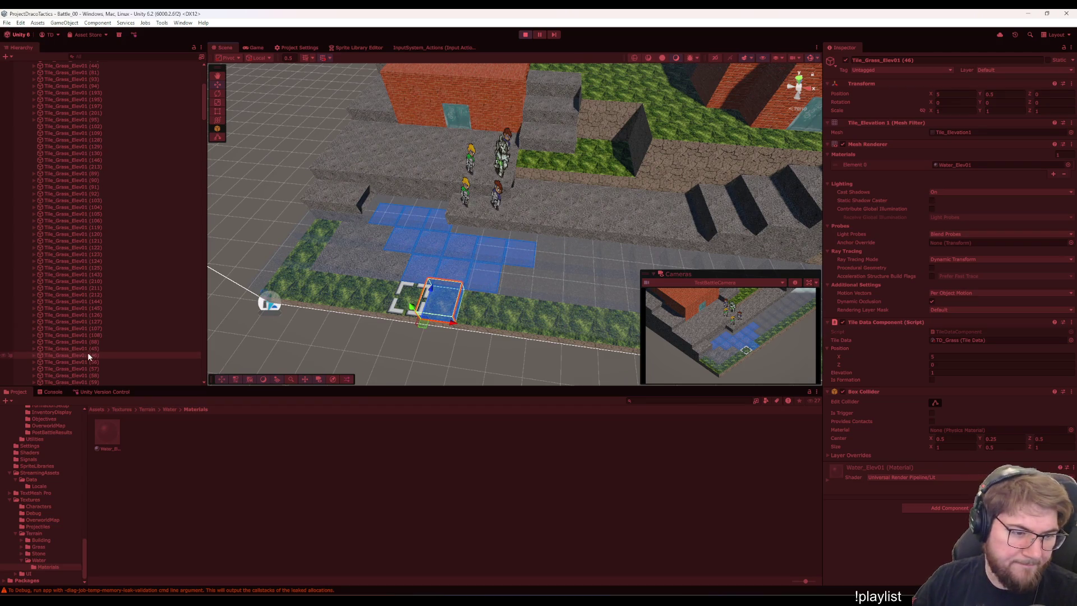
pyautogui.press('Right')
pyautogui.click(118, 362)
pyautogui.moveTo(533, 353)
pyautogui.mouseDown()
pyautogui.moveTo(409, 241)
pyautogui.moveTo(433, 296)
pyautogui.moveTo(364, 286)
pyautogui.moveTo(651, 272)
pyautogui.moveTo(718, 302)
pyautogui.moveTo(605, 294)
pyautogui.mouseUp()
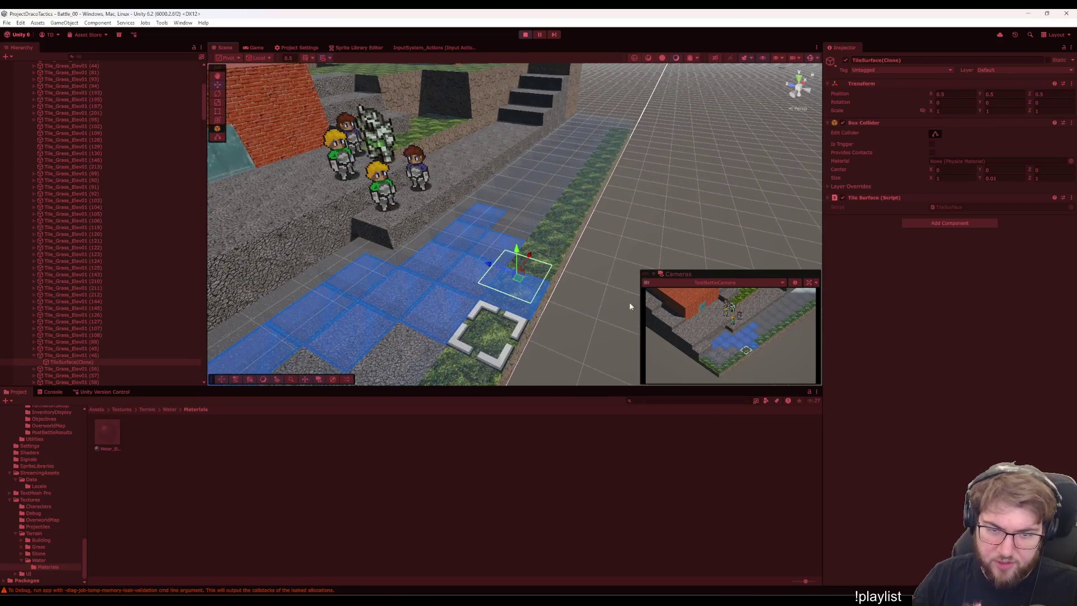
pyautogui.moveTo(585, 335); pyautogui.dragTo(500, 335)
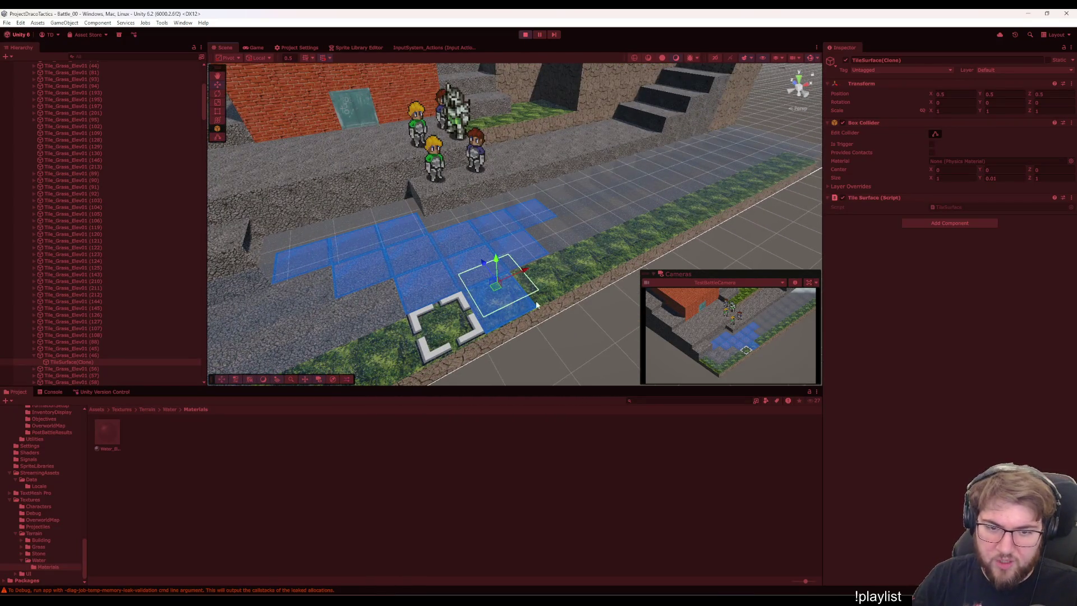
pyautogui.moveTo(559, 315)
pyautogui.mouseDown()
pyautogui.moveTo(493, 269)
pyautogui.moveTo(481, 298)
pyautogui.moveTo(646, 363)
pyautogui.mouseUp()
pyautogui.press('f')
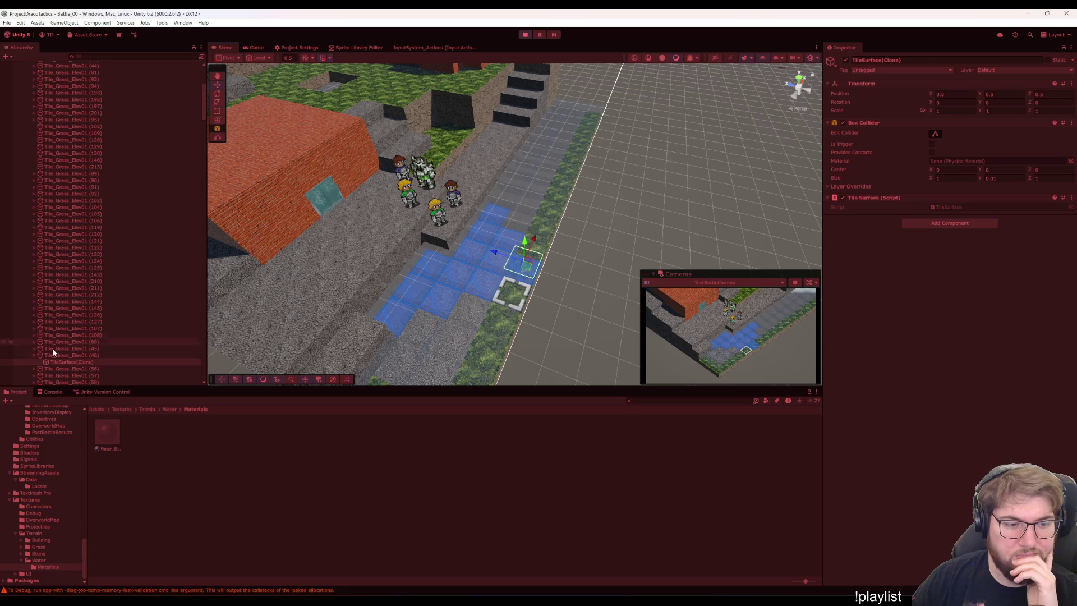
pyautogui.click(69, 355)
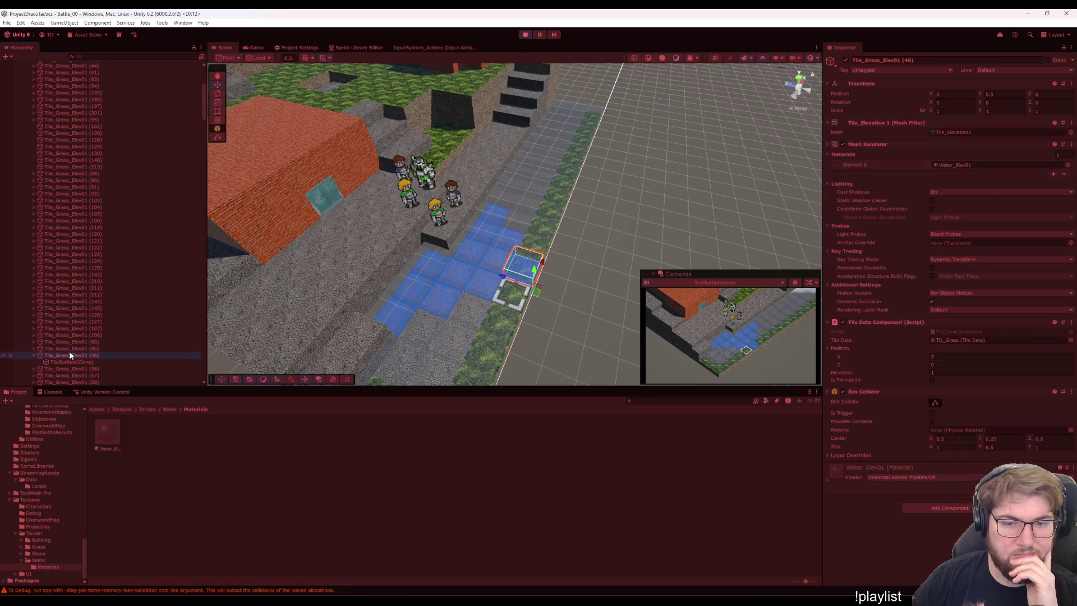
pyautogui.scroll(-2, 108, 312)
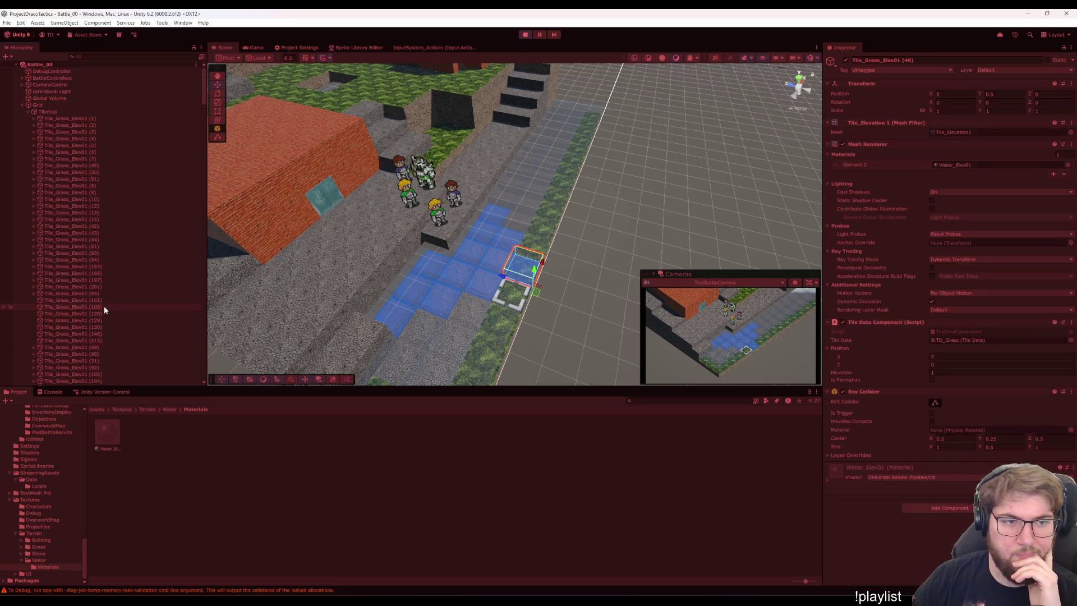
pyautogui.scroll(-3, 113, 322)
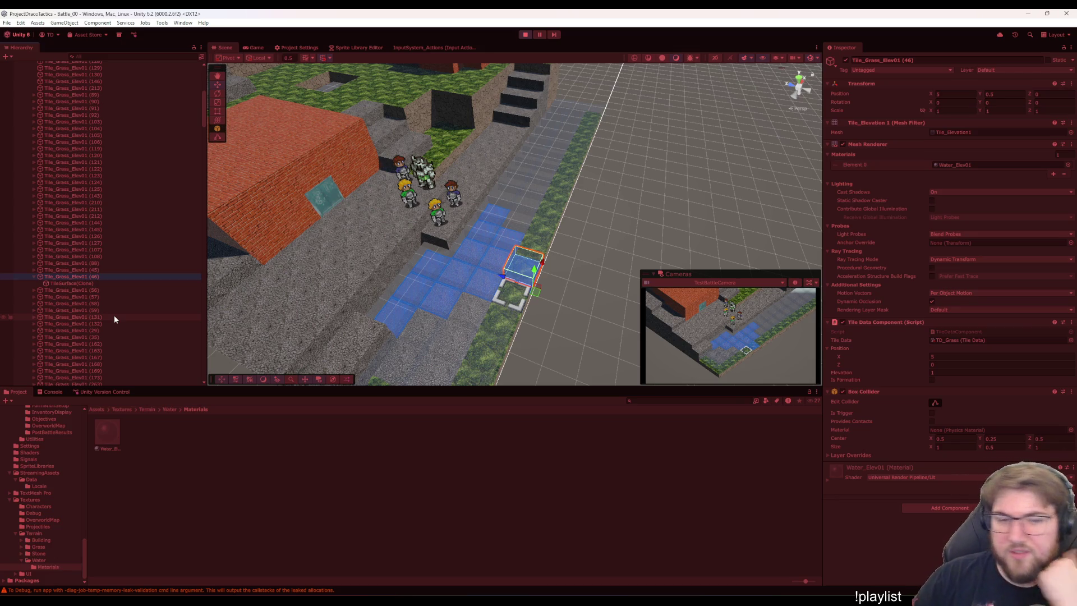
# Switch Water_Elev01's Surface Type back to Opaque and raise its Base Map alpha to 255.
pyautogui.click(257, 47)
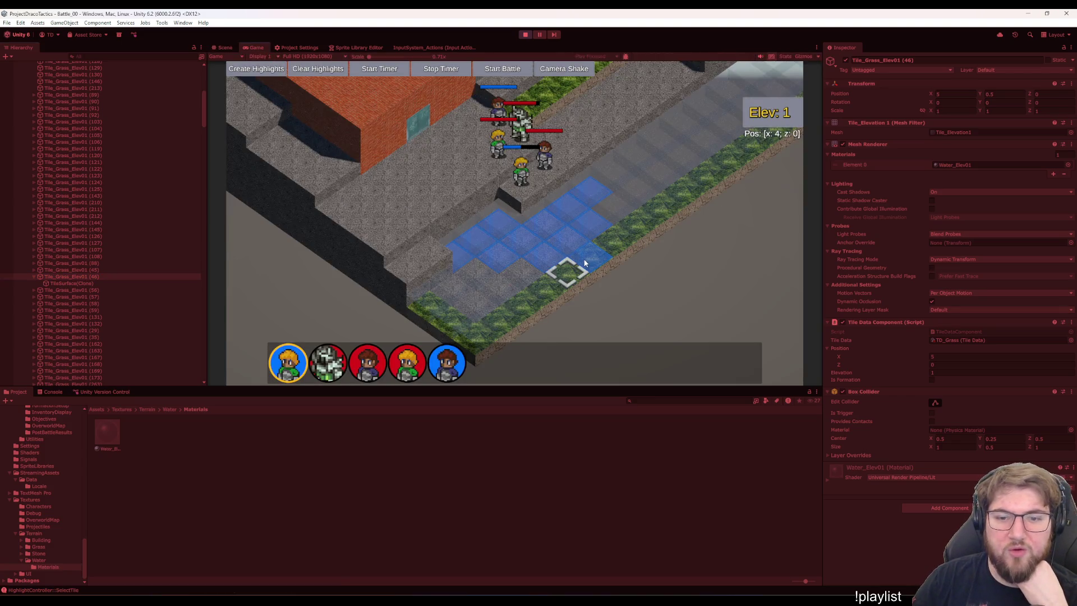
pyautogui.scroll(-10, 168, 280)
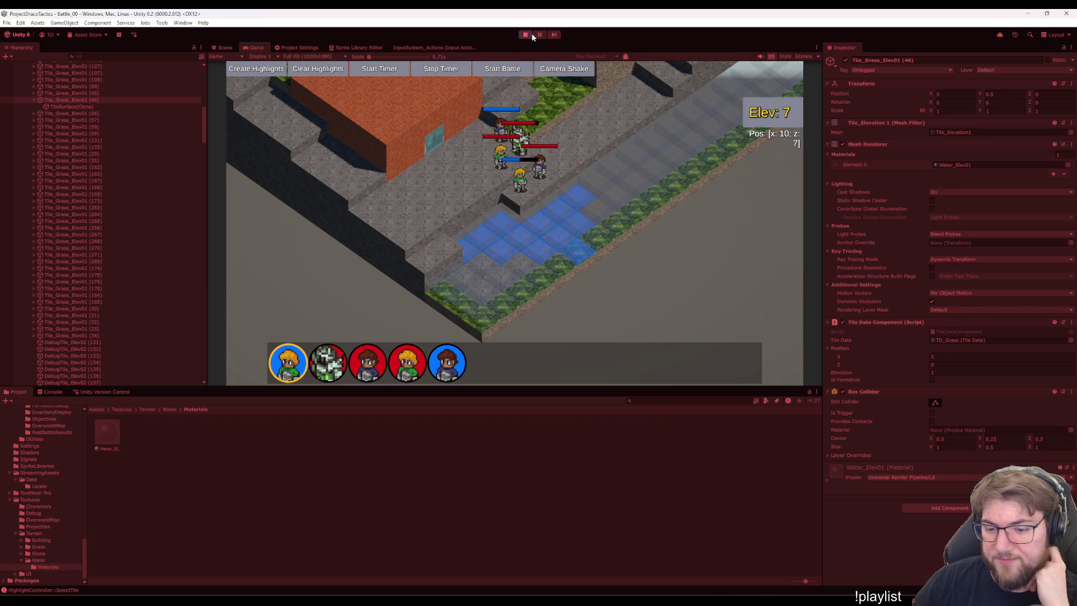
pyautogui.scroll(-10, 180, 313)
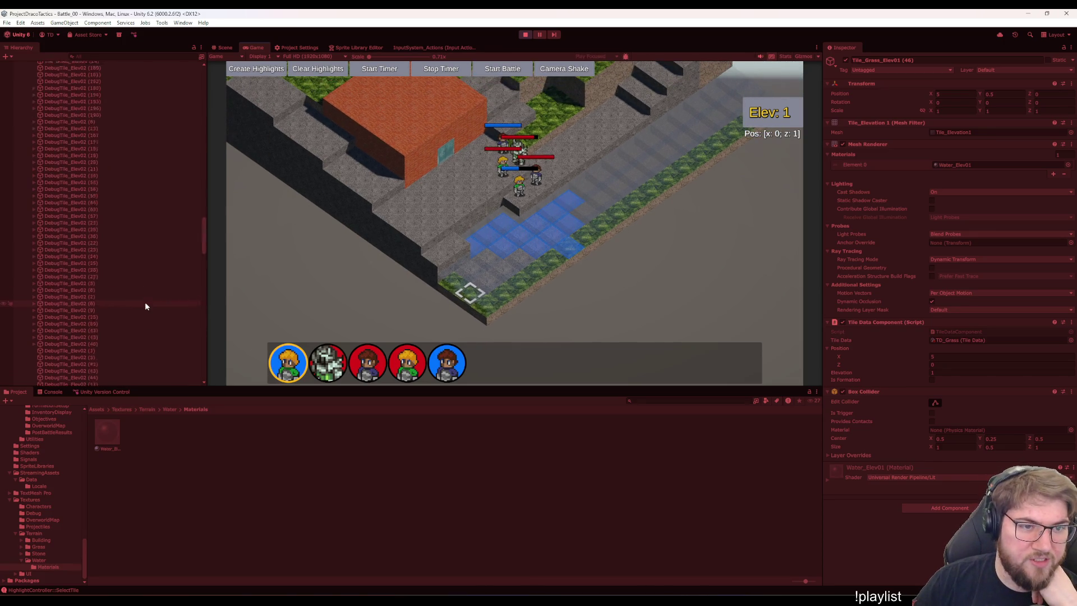
pyautogui.scroll(-15, 145, 301)
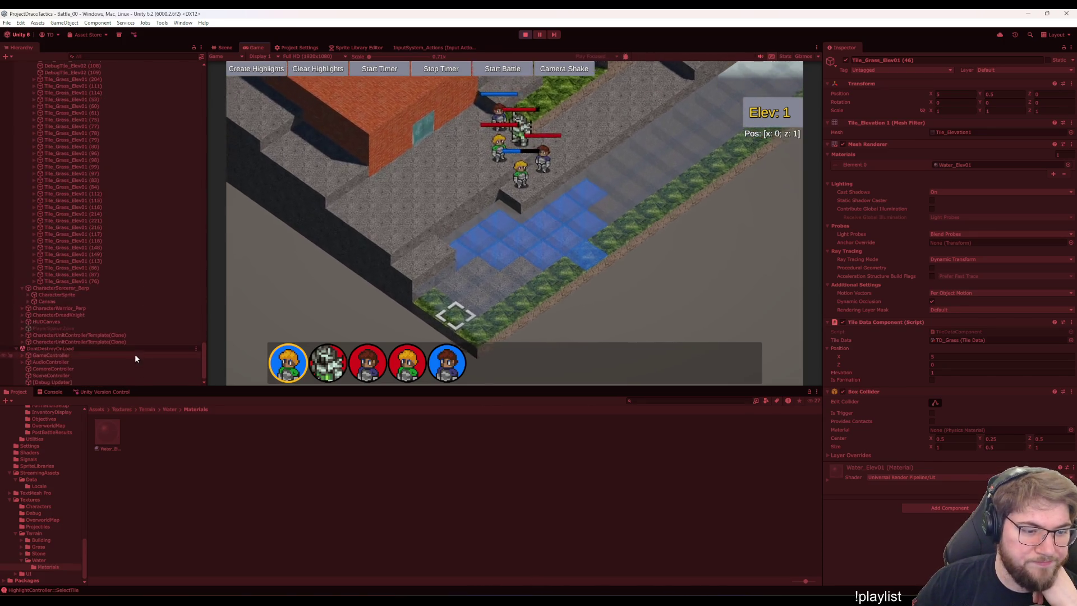
pyautogui.click(105, 428)
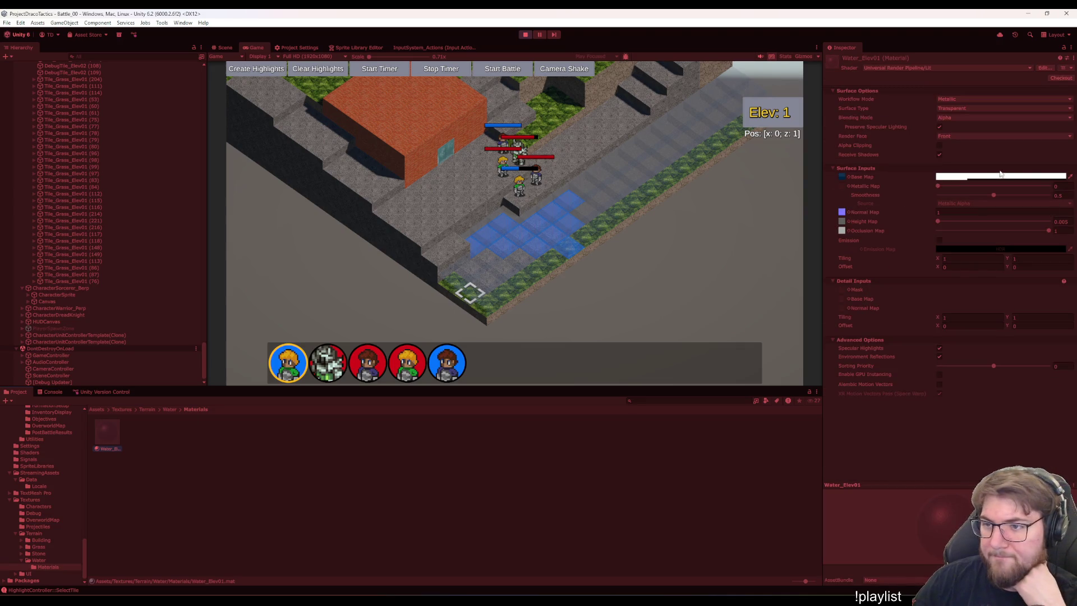
pyautogui.click(953, 119)
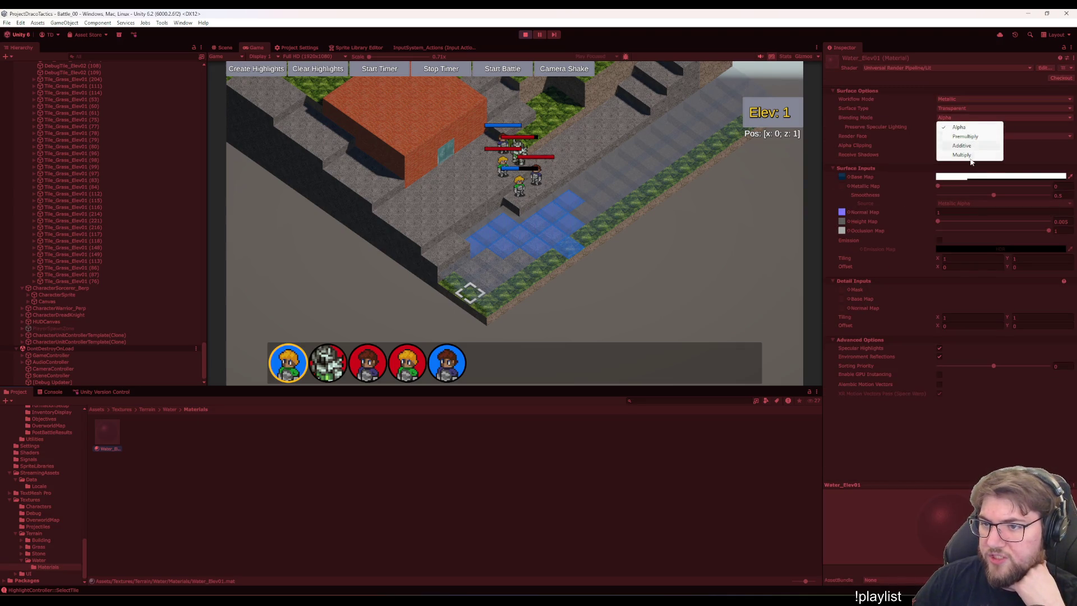
pyautogui.click(964, 109)
pyautogui.click(959, 118)
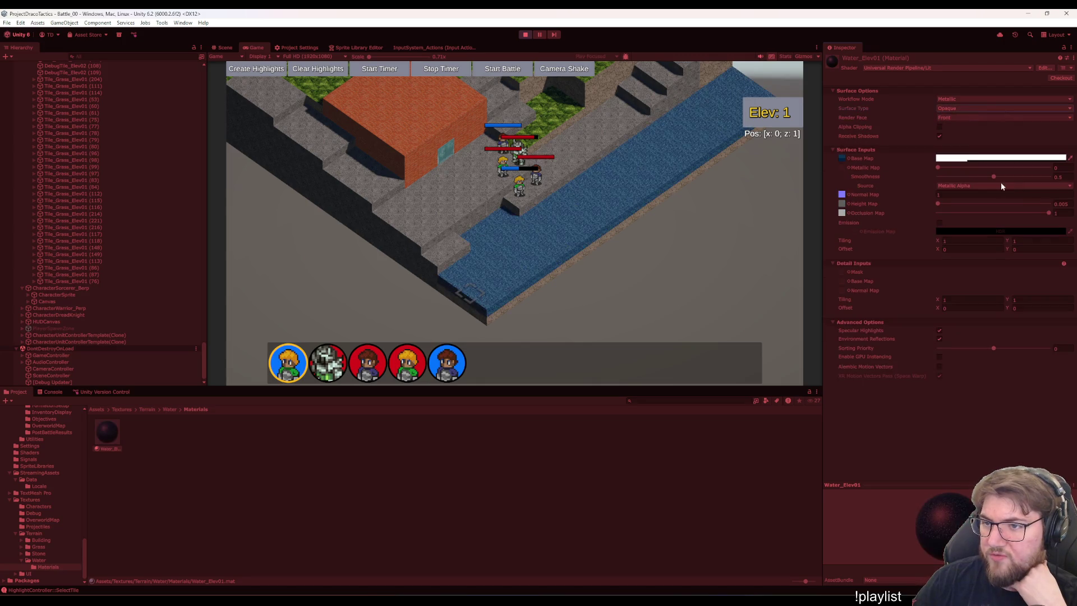
pyautogui.click(999, 158)
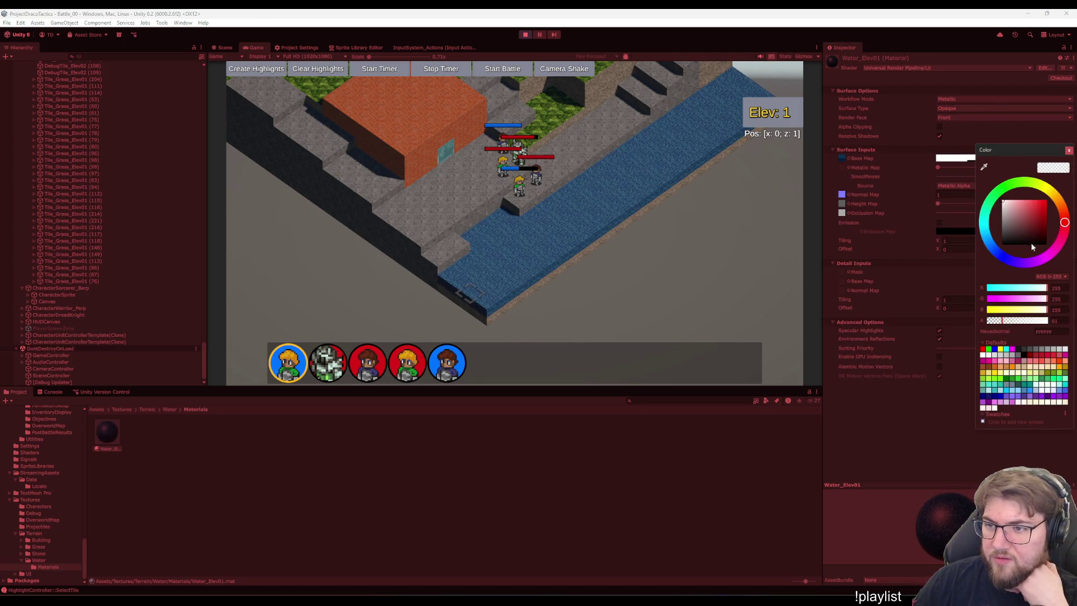
pyautogui.moveTo(1026, 321); pyautogui.dragTo(1046, 320)
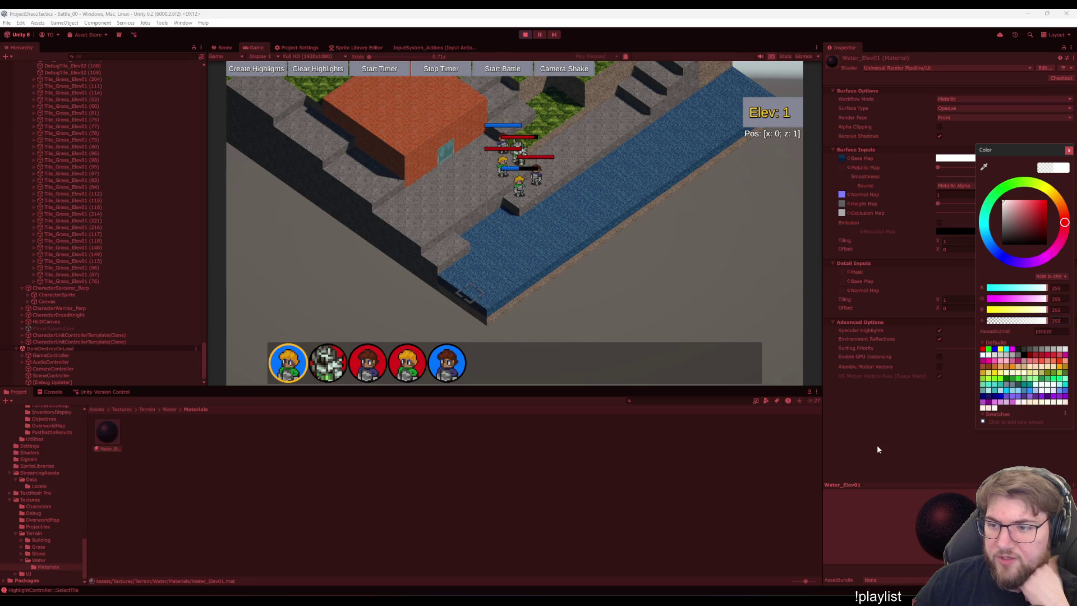
pyautogui.click(865, 455)
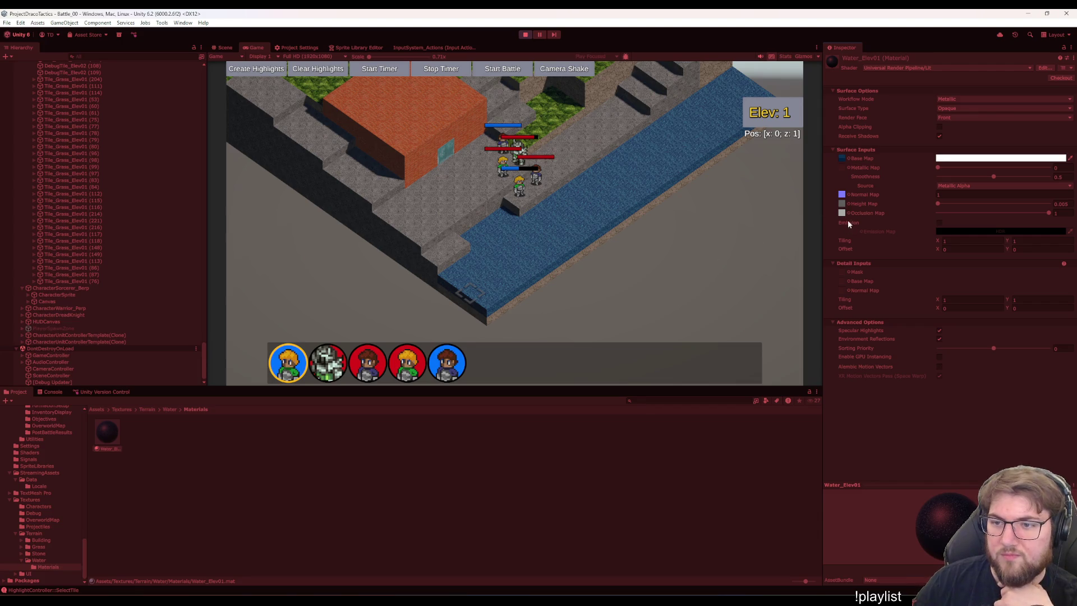
pyautogui.click(842, 195)
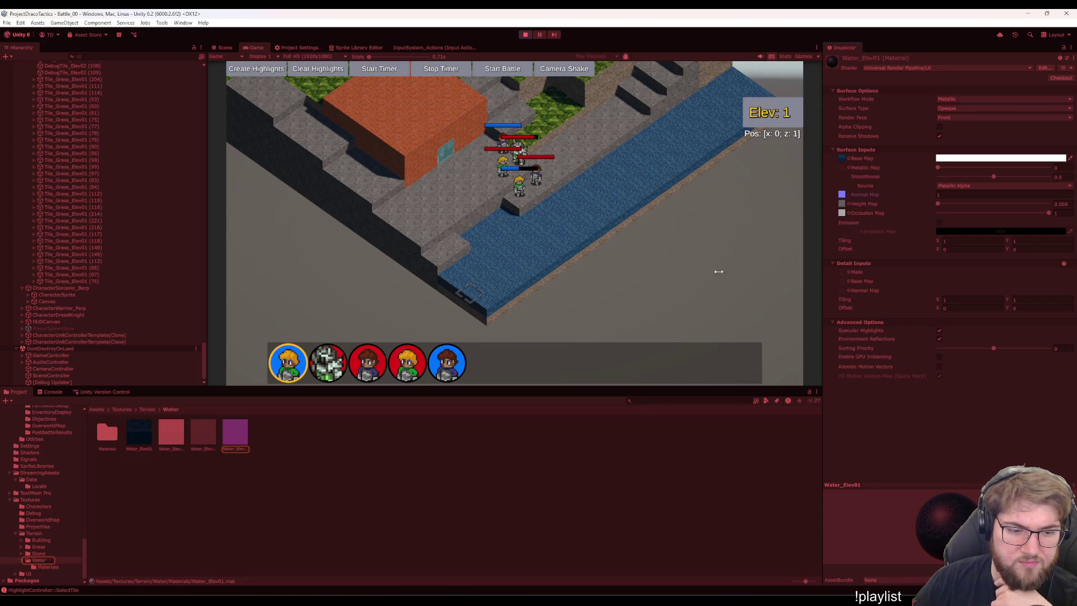
# Exit Play mode, check the Console, and inspect the water's ambient and displacement textures.
pyautogui.click(599, 277)
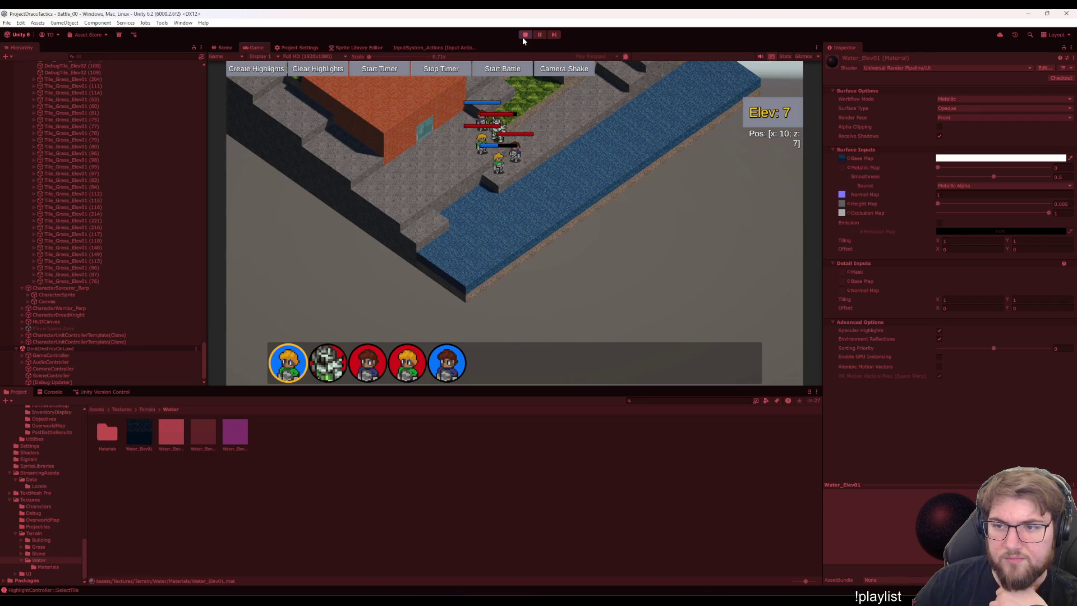
pyautogui.click(525, 35)
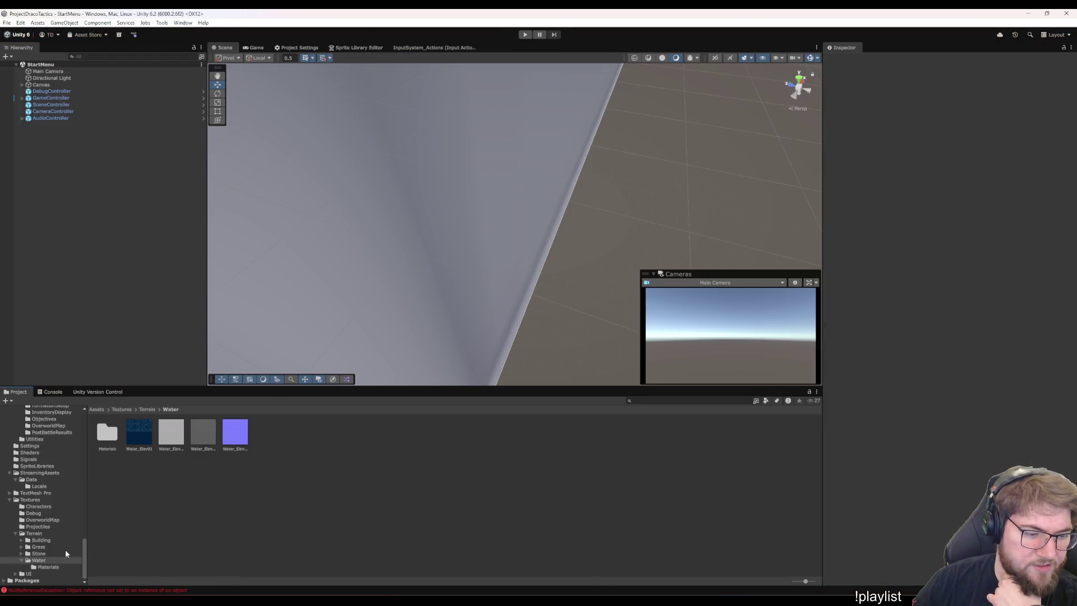
pyautogui.click(52, 392)
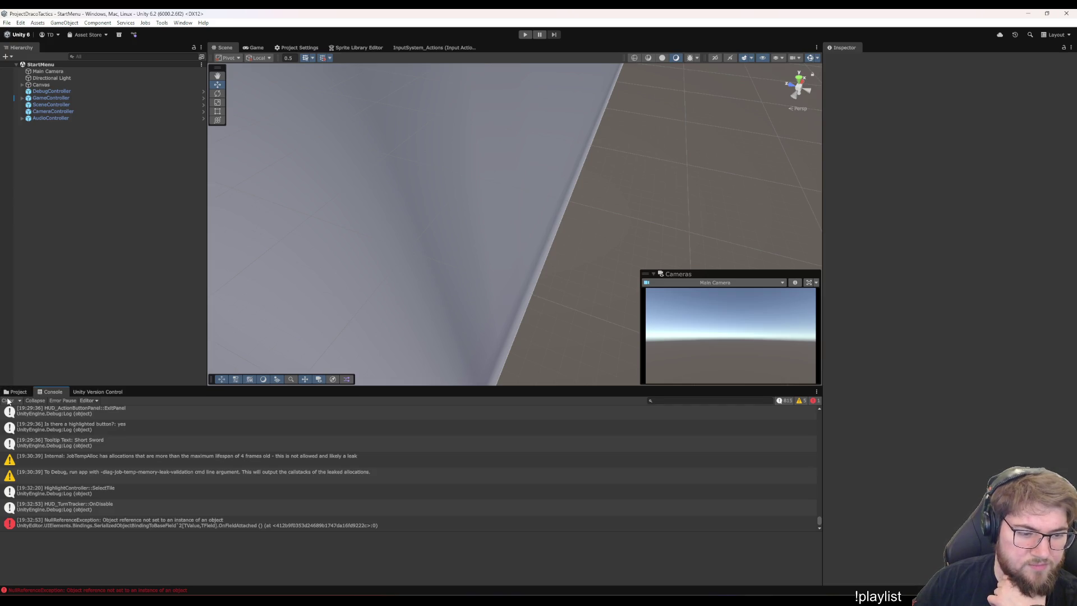
pyautogui.click(17, 391)
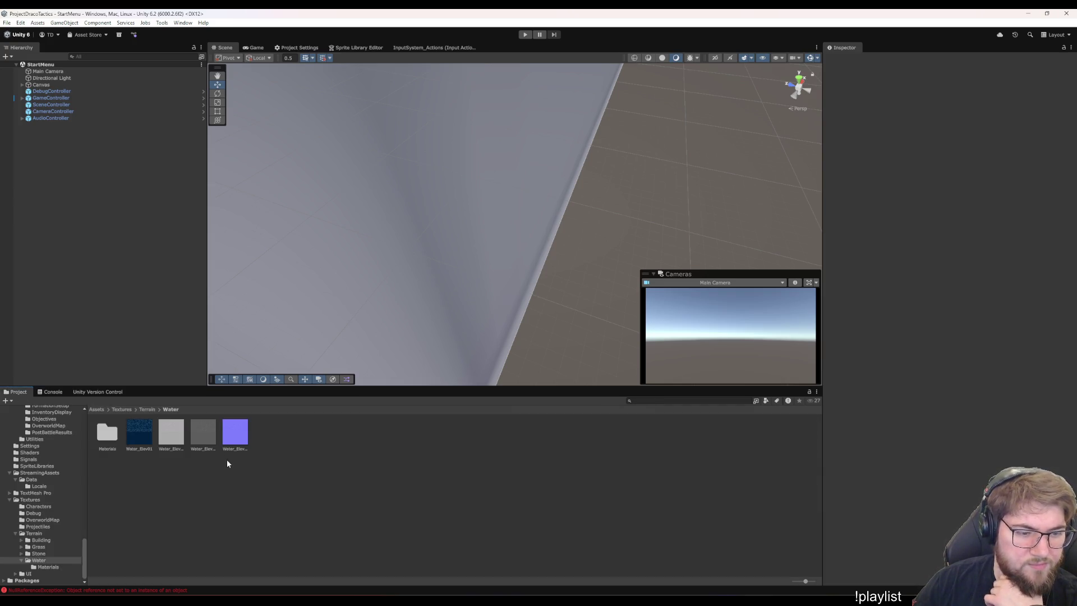
pyautogui.click(171, 432)
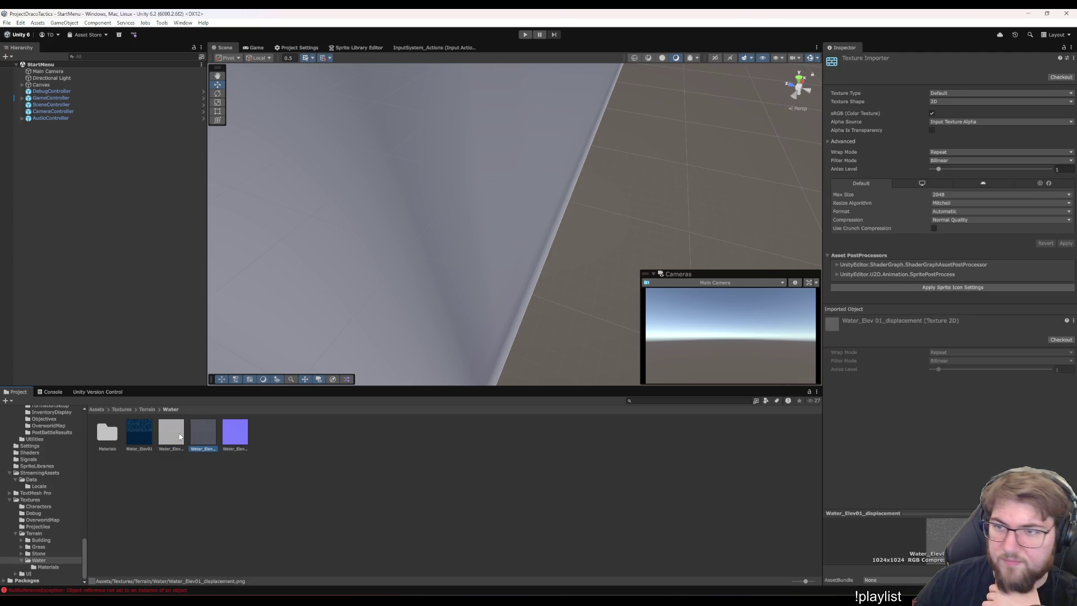
pyautogui.click(200, 438)
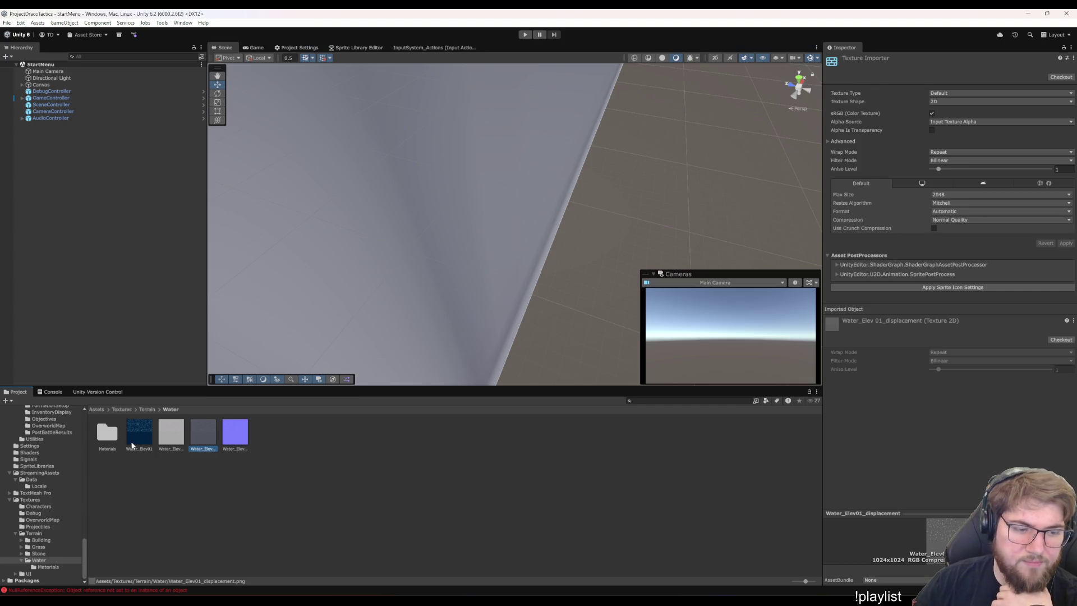
pyautogui.click(194, 518)
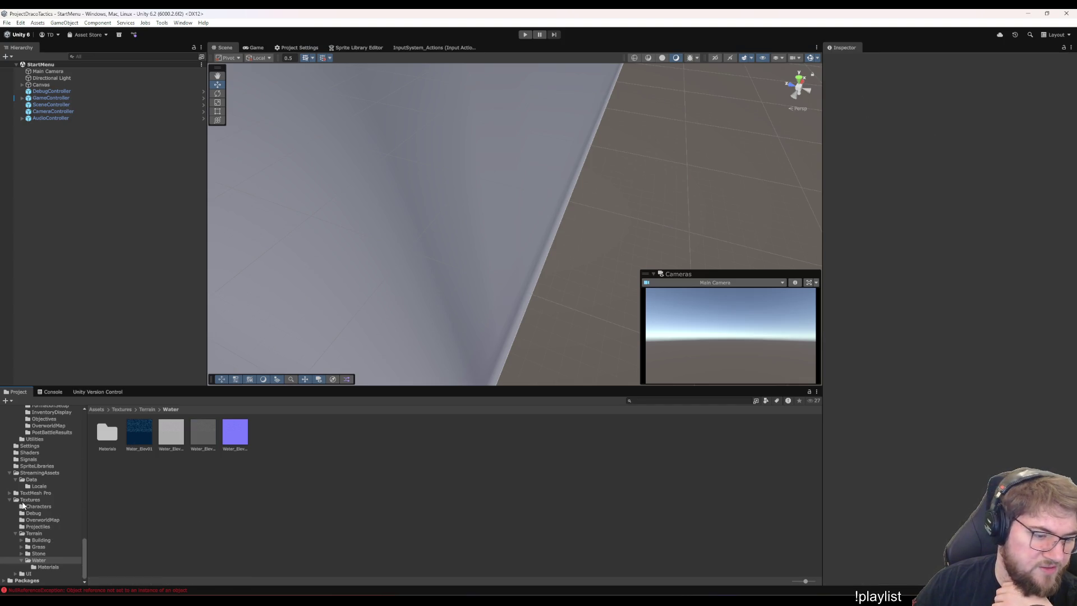
# Open the Battle_00 scene from Assets/Scenes/Scenarios.
pyautogui.click(23, 500)
pyautogui.scroll(5, 42, 519)
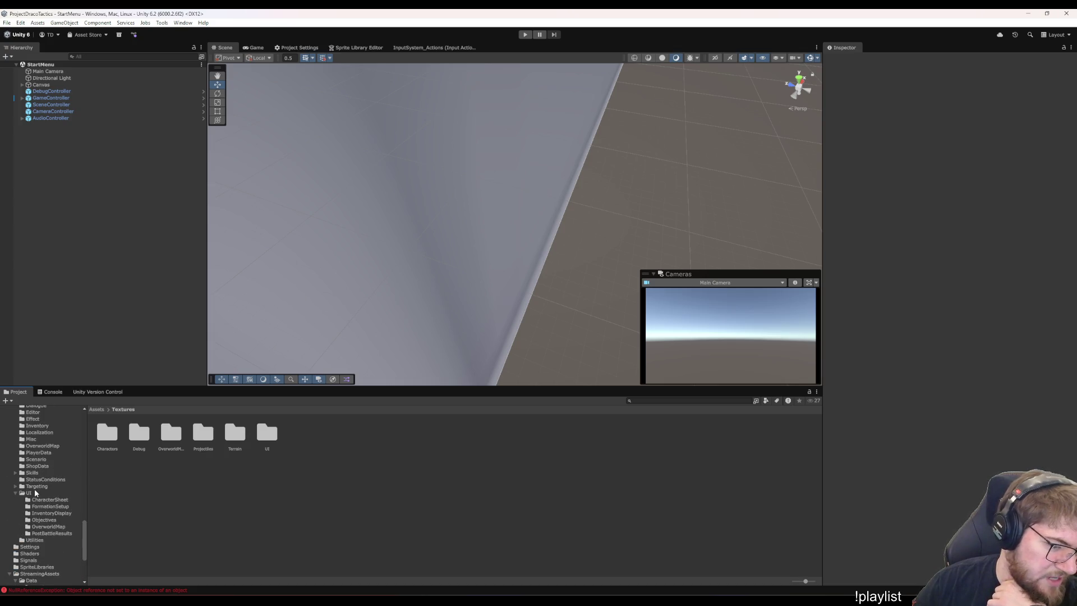
pyautogui.click(35, 493)
pyautogui.scroll(4, 38, 465)
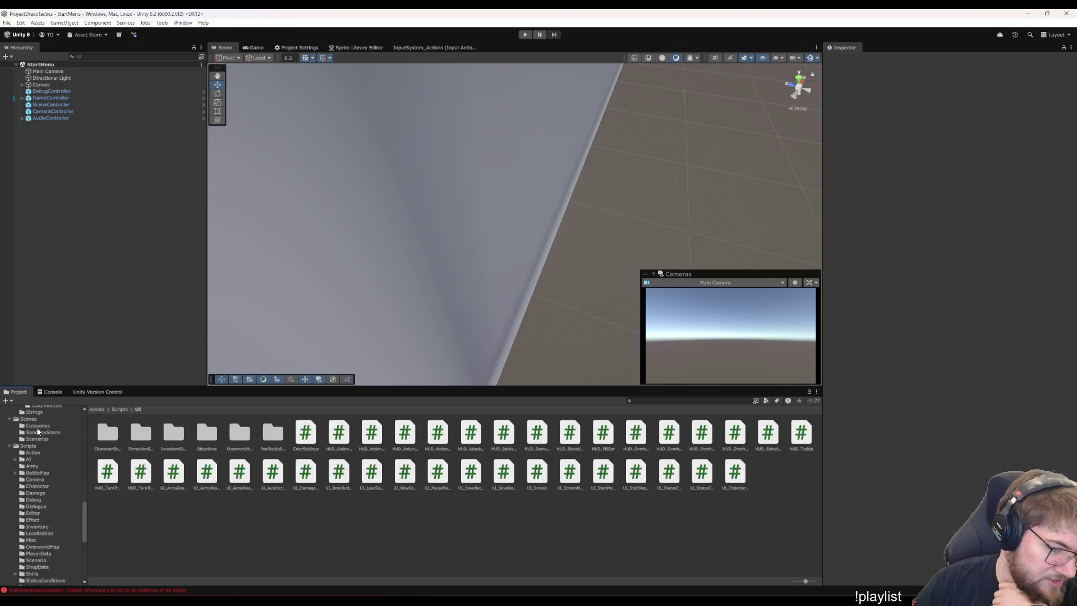
pyautogui.click(28, 419)
pyautogui.click(37, 439)
pyautogui.doubleClick(109, 436)
pyautogui.click(53, 392)
pyautogui.click(9, 400)
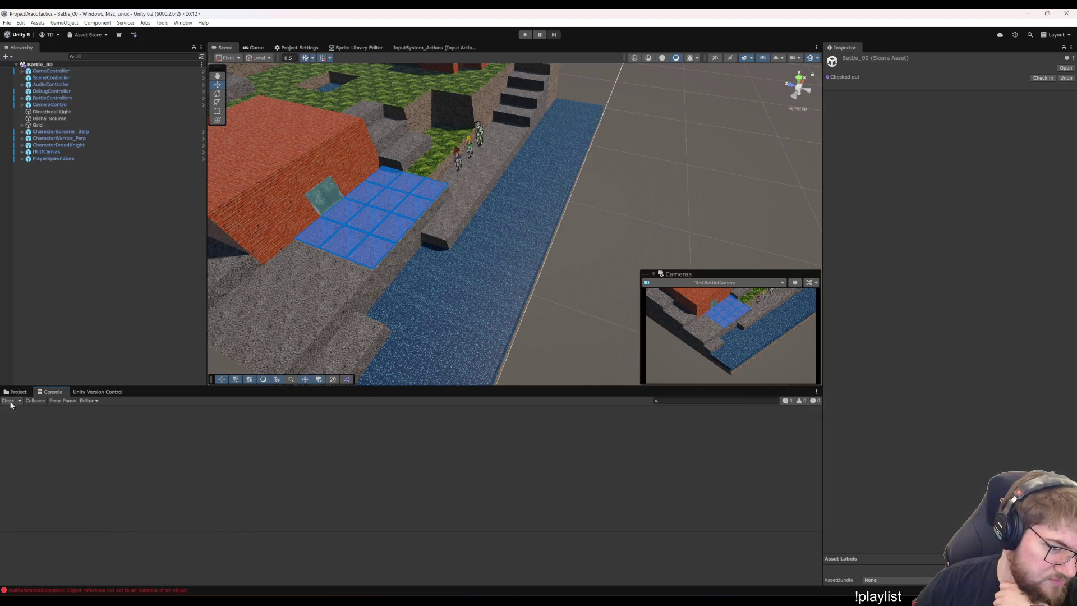
pyautogui.click(52, 111)
pyautogui.moveTo(616, 219)
pyautogui.mouseDown()
pyautogui.moveTo(582, 223)
pyautogui.moveTo(548, 173)
pyautogui.moveTo(533, 214)
pyautogui.mouseUp()
pyautogui.moveTo(618, 184)
pyautogui.mouseDown()
pyautogui.moveTo(580, 225)
pyautogui.moveTo(627, 225)
pyautogui.mouseUp()
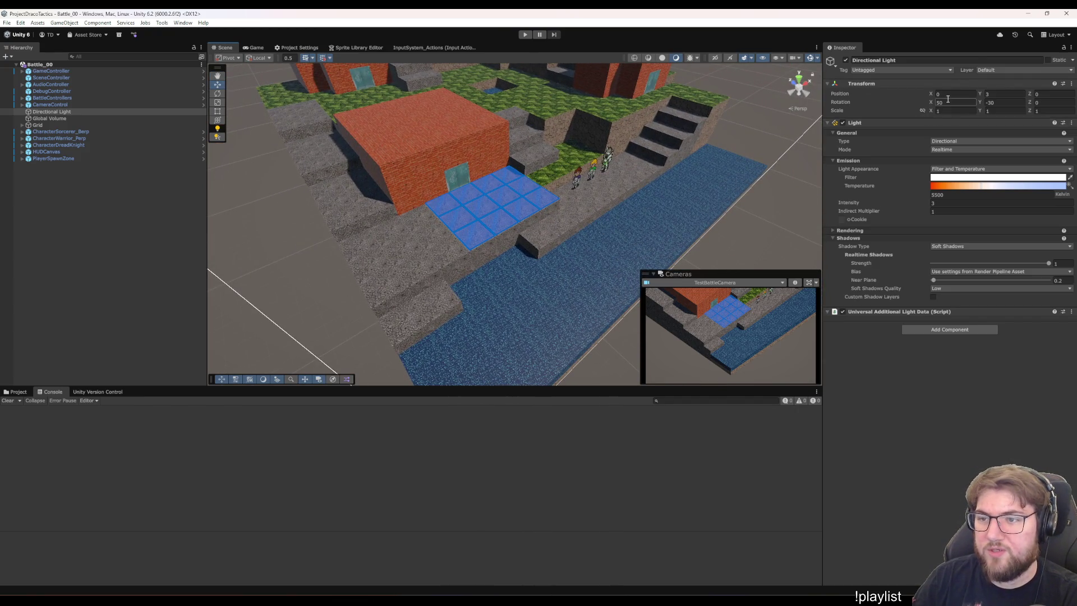
pyautogui.moveTo(932, 103)
pyautogui.mouseDown()
pyautogui.moveTo(1016, 102)
pyautogui.moveTo(84, 104)
pyautogui.moveTo(745, 106)
pyautogui.moveTo(205, 81)
pyautogui.moveTo(453, 88)
pyautogui.moveTo(362, 109)
pyautogui.moveTo(533, 100)
pyautogui.moveTo(502, 103)
pyautogui.moveTo(455, 157)
pyautogui.mouseUp()
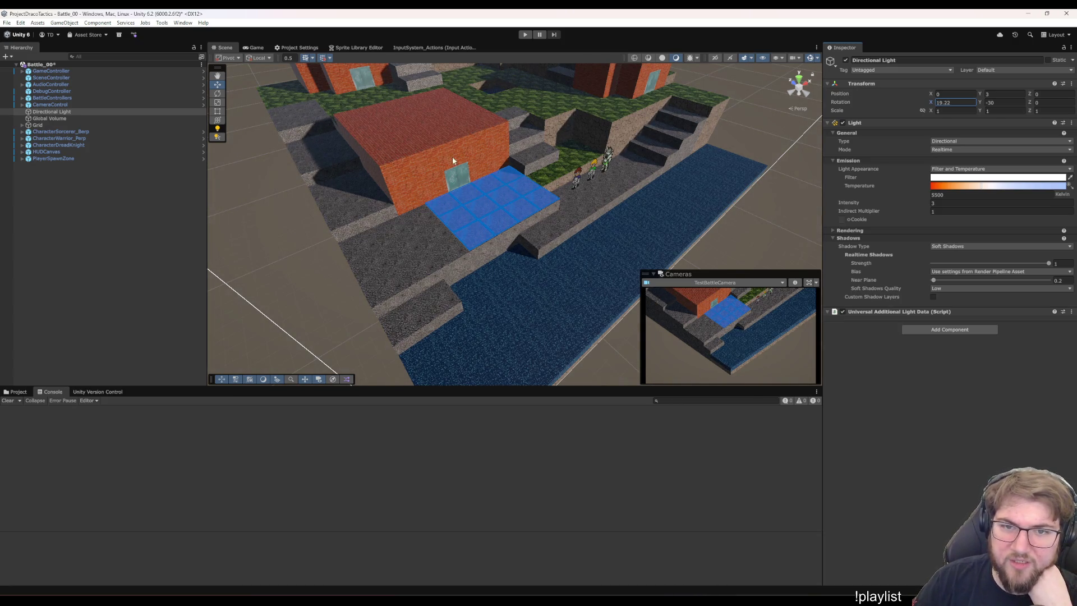
pyautogui.scroll(5, 456, 157)
pyautogui.scroll(5, 412, 149)
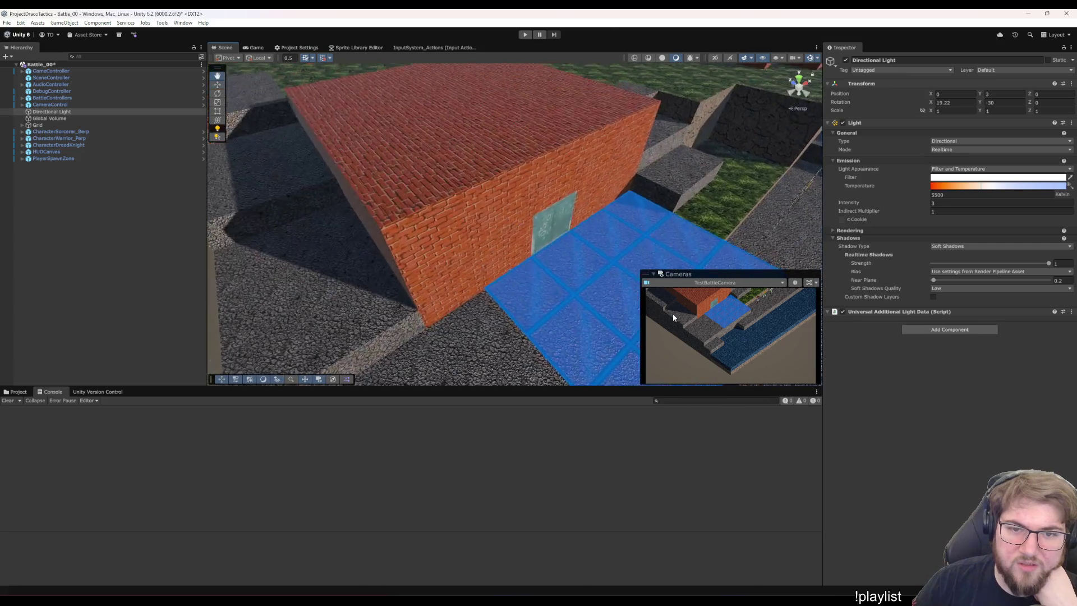
pyautogui.moveTo(672, 314)
pyautogui.mouseDown()
pyautogui.moveTo(481, 190)
pyautogui.moveTo(498, 284)
pyautogui.moveTo(418, 261)
pyautogui.mouseUp()
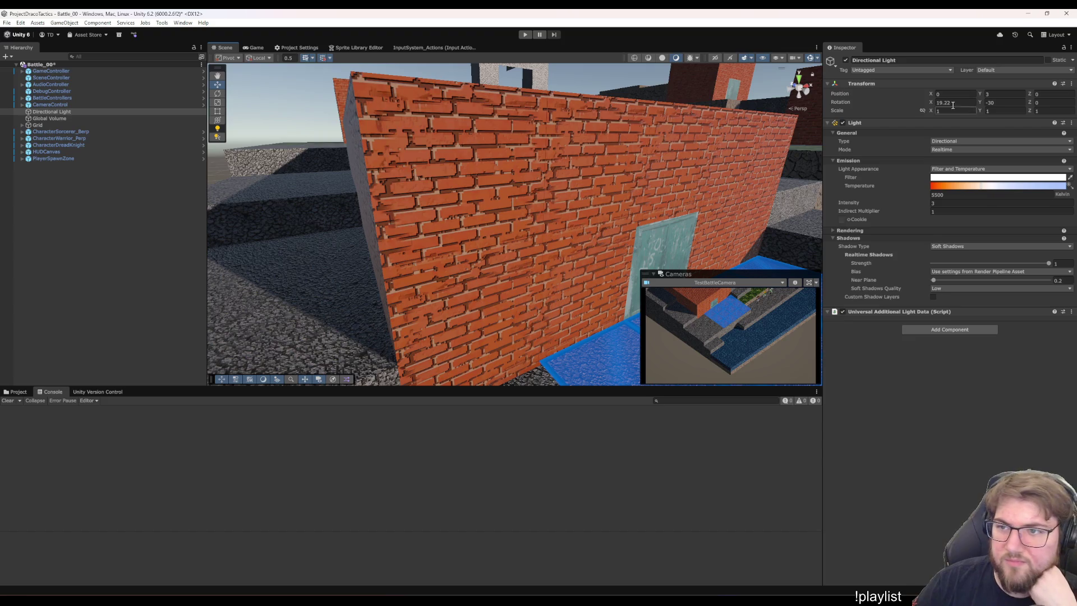
pyautogui.click(934, 104)
pyautogui.moveTo(934, 104)
pyautogui.mouseDown()
pyautogui.moveTo(1068, 104)
pyautogui.moveTo(14, 103)
pyautogui.moveTo(1073, 107)
pyautogui.moveTo(8, 116)
pyautogui.moveTo(1044, 120)
pyautogui.moveTo(954, 127)
pyautogui.moveTo(1032, 129)
pyautogui.moveTo(985, 129)
pyautogui.moveTo(1022, 127)
pyautogui.mouseUp()
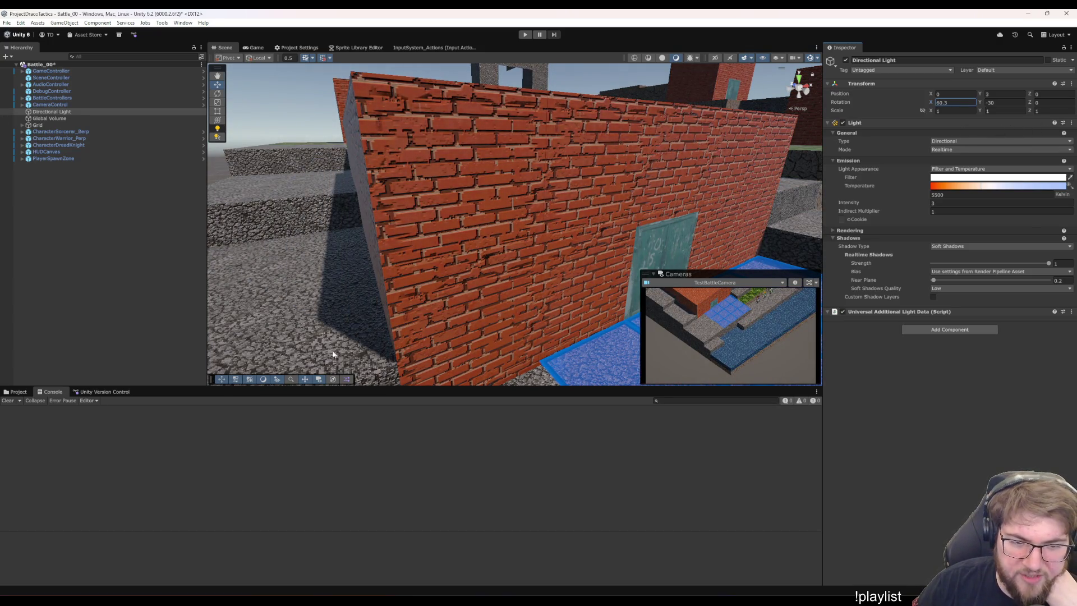
pyautogui.moveTo(345, 355); pyautogui.dragTo(456, 161)
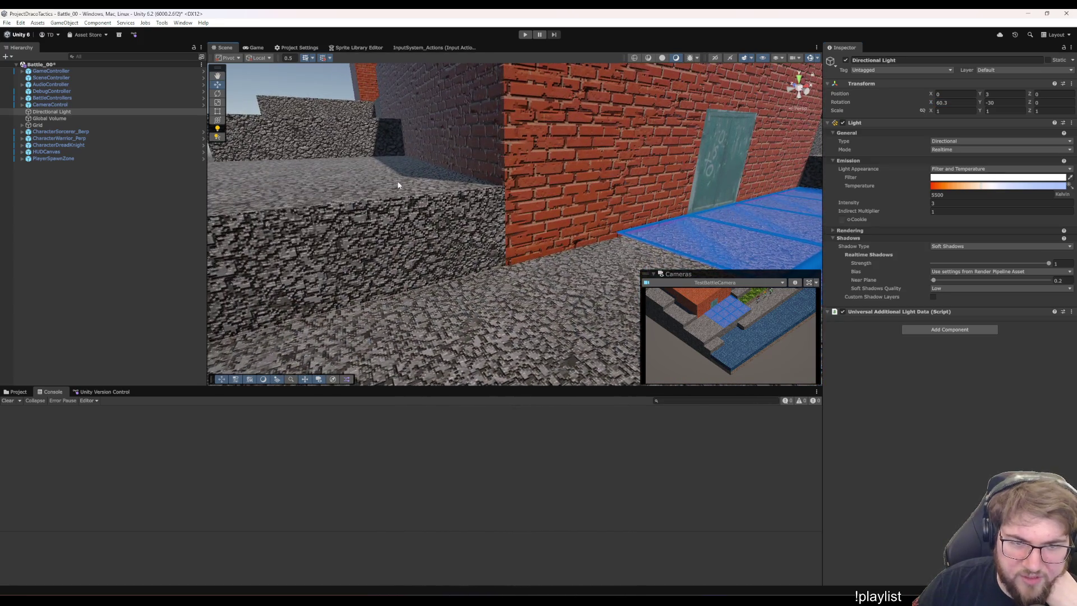
pyautogui.moveTo(392, 179); pyautogui.dragTo(461, 249)
pyautogui.click(931, 105)
pyautogui.moveTo(931, 105)
pyautogui.mouseDown()
pyautogui.moveTo(859, 110)
pyautogui.moveTo(960, 95)
pyautogui.moveTo(896, 105)
pyautogui.moveTo(963, 104)
pyautogui.moveTo(851, 119)
pyautogui.moveTo(944, 109)
pyautogui.moveTo(886, 106)
pyautogui.mouseUp()
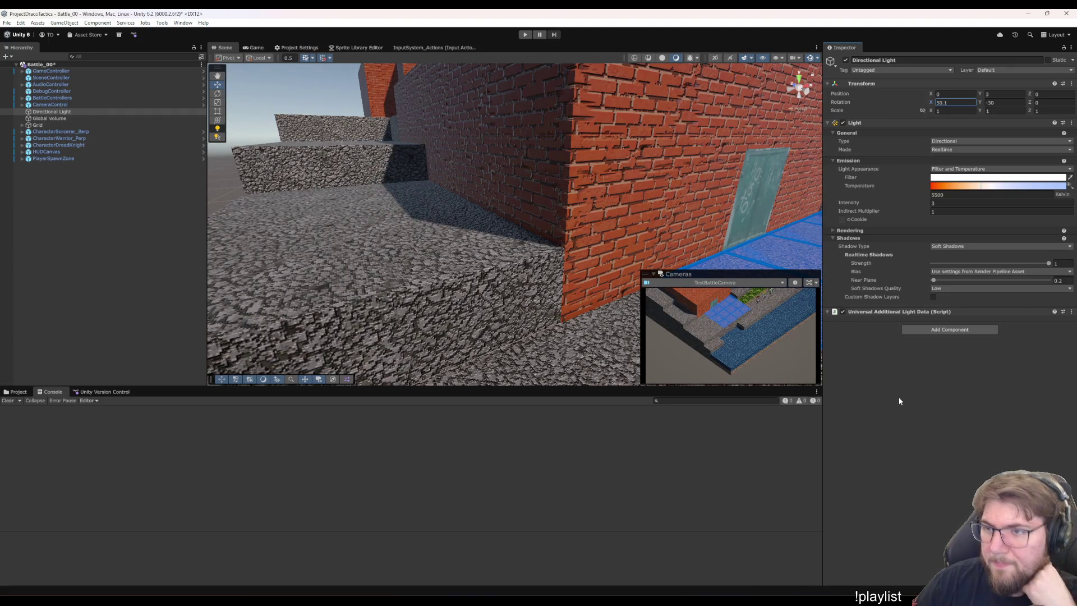
pyautogui.press('BackSpace')
pyautogui.press('BackSpace')
pyautogui.press('BackSpace')
pyautogui.write('0')
pyautogui.scroll(-5, 571, 239)
pyautogui.moveTo(663, 237)
pyautogui.mouseDown()
pyautogui.moveTo(511, 256)
pyautogui.moveTo(273, 340)
pyautogui.mouseUp()
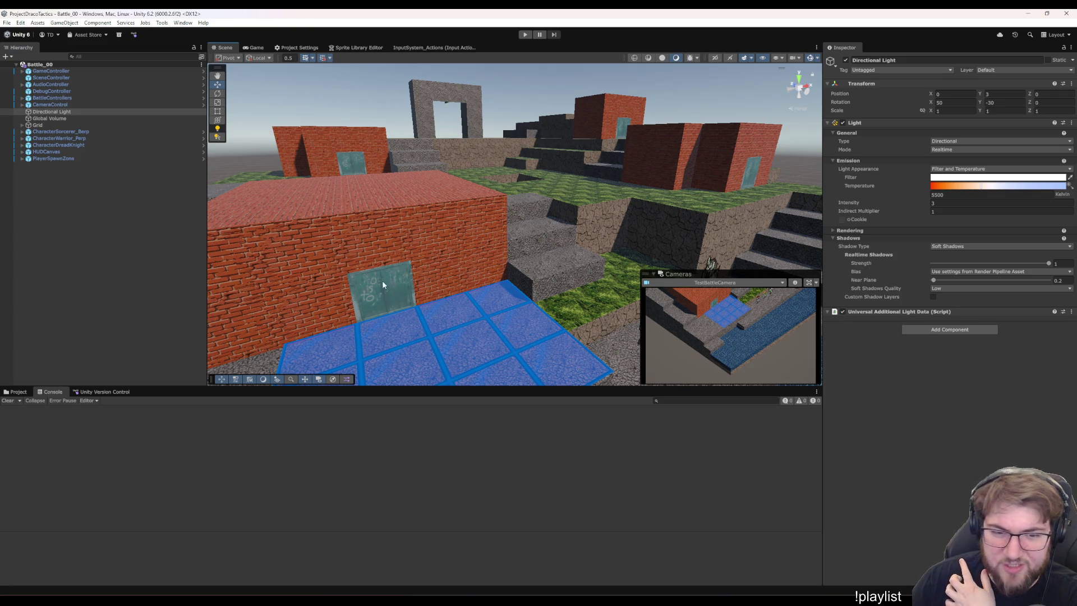
pyautogui.scroll(-5, 415, 351)
pyautogui.moveTo(572, 278)
pyautogui.mouseDown()
pyautogui.moveTo(538, 367)
pyautogui.moveTo(433, 243)
pyautogui.mouseUp()
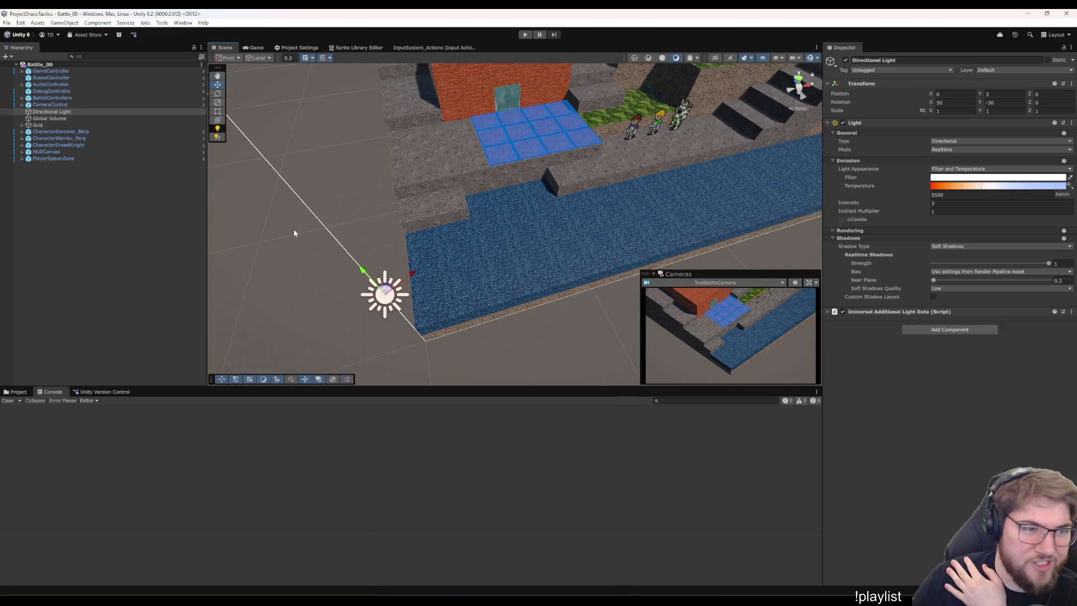
pyautogui.moveTo(263, 240)
pyautogui.mouseDown()
pyautogui.moveTo(449, 248)
pyautogui.moveTo(411, 245)
pyautogui.moveTo(392, 325)
pyautogui.moveTo(555, 207)
pyautogui.moveTo(493, 235)
pyautogui.mouseUp()
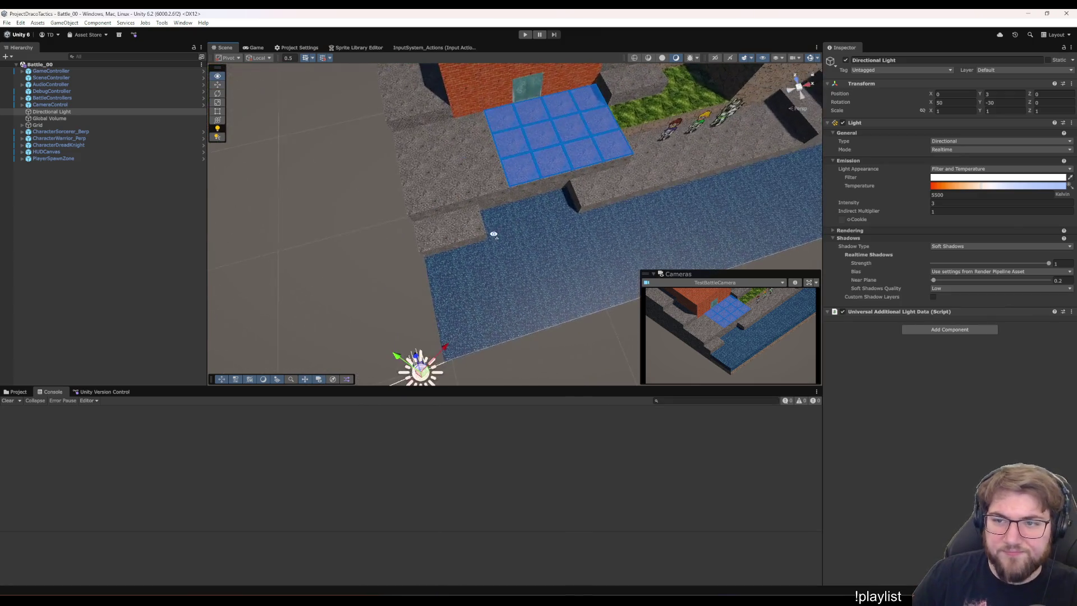
pyautogui.click(802, 101)
# Switch the Scene view to a top-down view of the Battle_00 map.
pyautogui.click(799, 108)
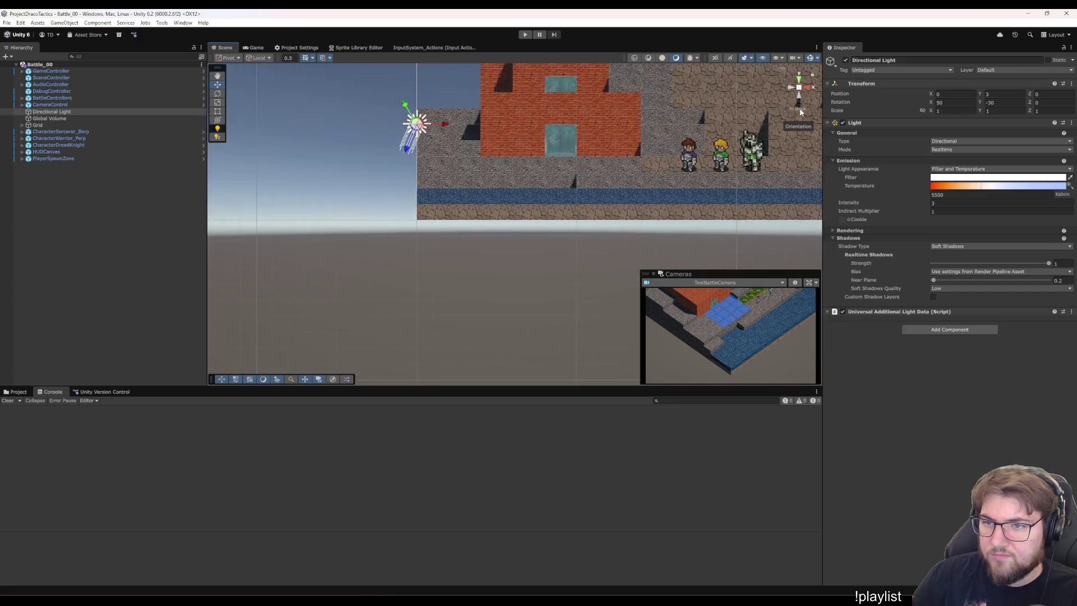
pyautogui.click(801, 83)
pyautogui.moveTo(480, 294); pyautogui.dragTo(261, 245)
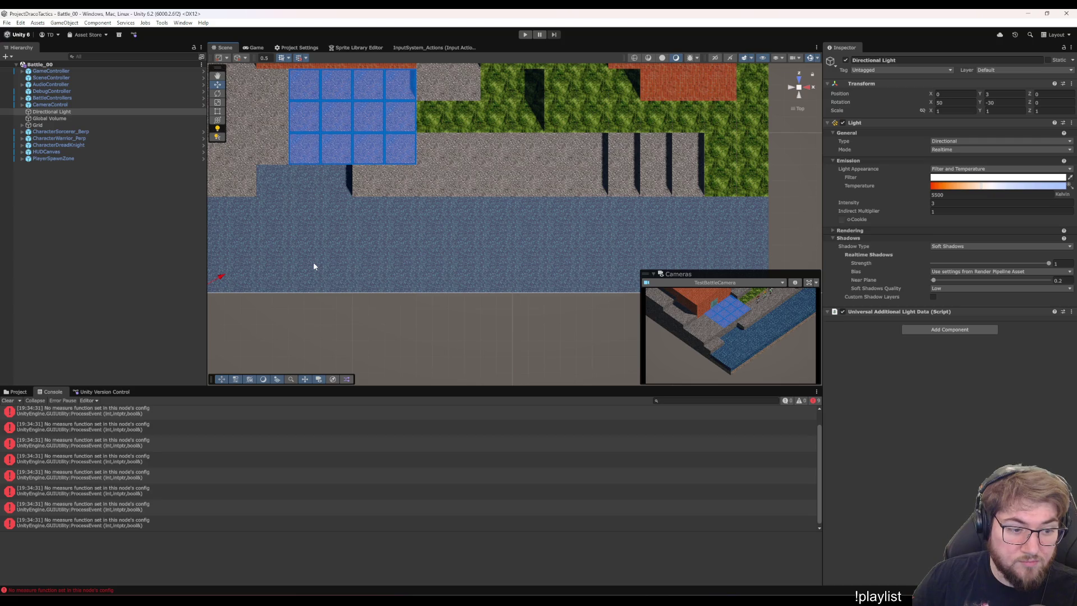
pyautogui.moveTo(365, 227); pyautogui.dragTo(485, 225)
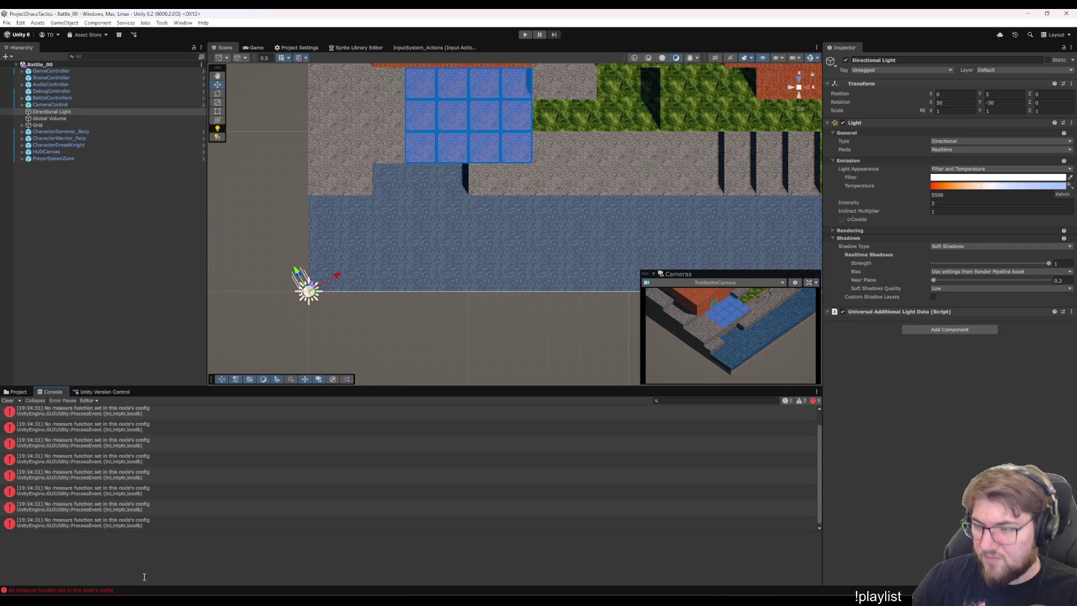
# Clear the Console errors, orbit over the map, and select the Grid object to inspect it.
pyautogui.click(8, 400)
pyautogui.moveTo(428, 183); pyautogui.dragTo(379, 210)
pyautogui.moveTo(470, 275)
pyautogui.mouseDown()
pyautogui.moveTo(456, 148)
pyautogui.moveTo(467, 83)
pyautogui.mouseUp()
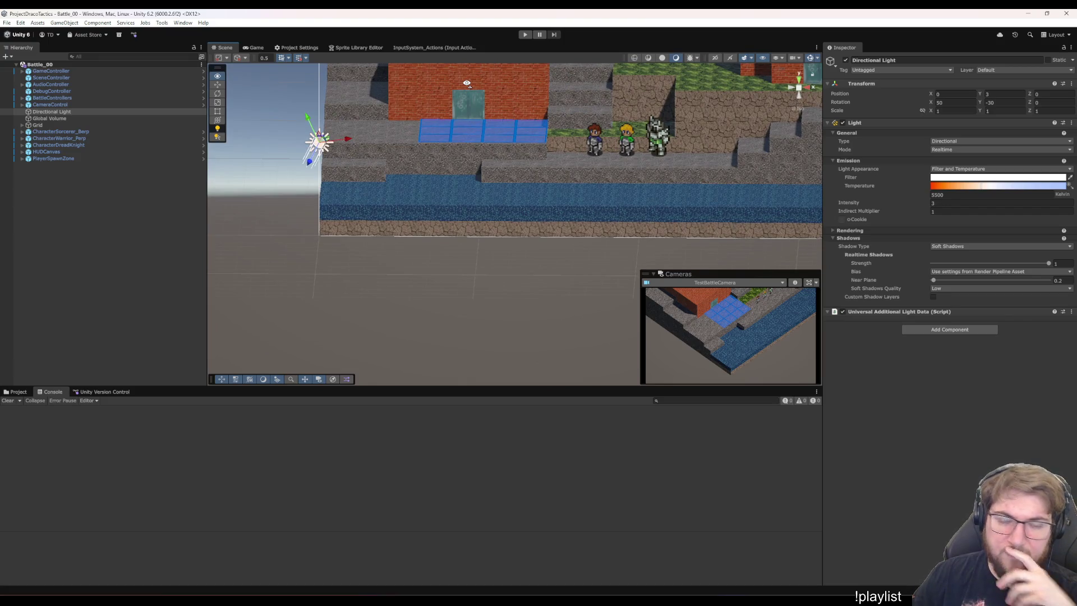
pyautogui.moveTo(466, 86)
pyautogui.mouseDown()
pyautogui.moveTo(507, 336)
pyautogui.moveTo(483, 341)
pyautogui.moveTo(500, 346)
pyautogui.mouseUp()
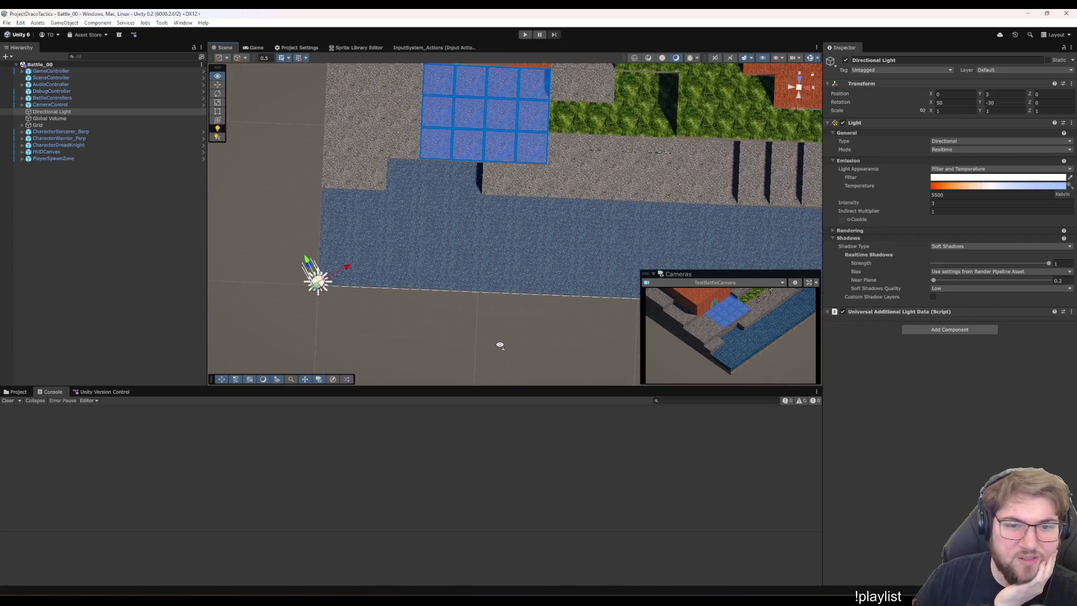
pyautogui.click(800, 87)
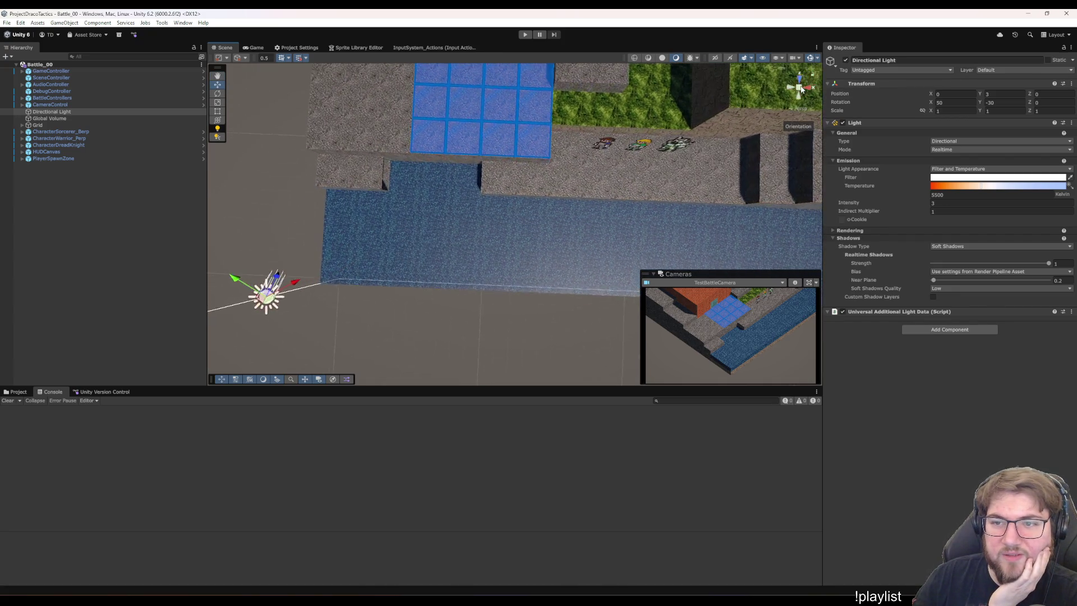
pyautogui.click(800, 84)
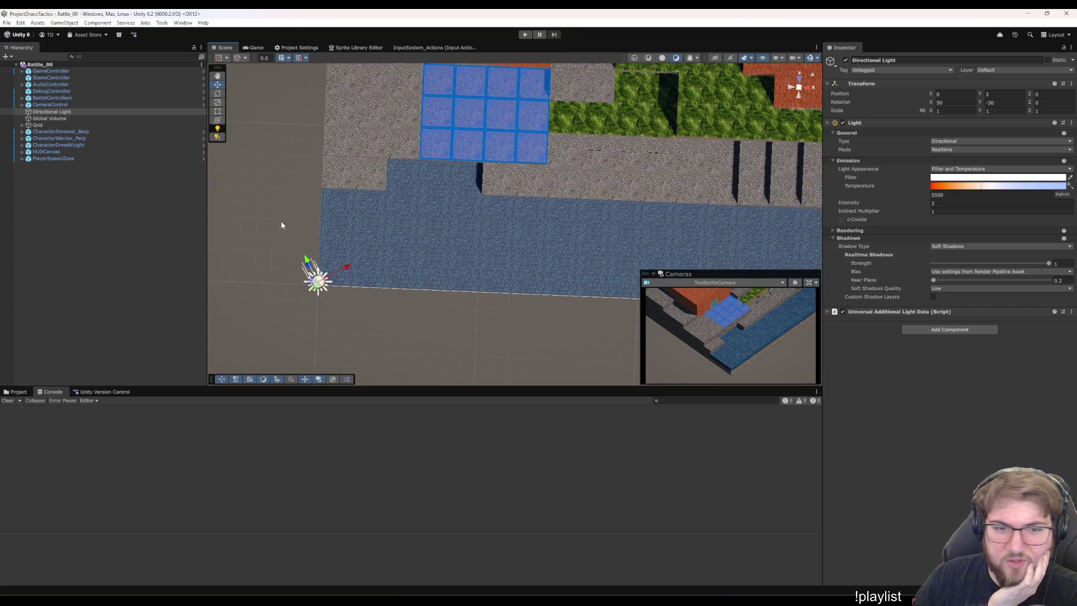
pyautogui.click(71, 125)
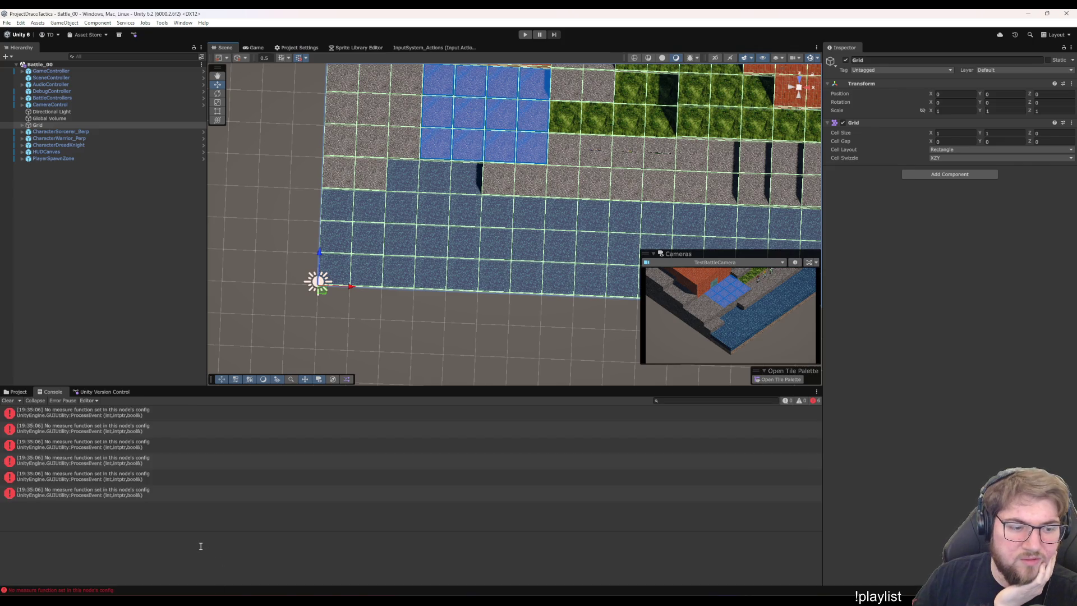
# Read a logged error, open TestBattle from Scenarios, then return to Battle_00 and select a river water tile.
pyautogui.click(116, 461)
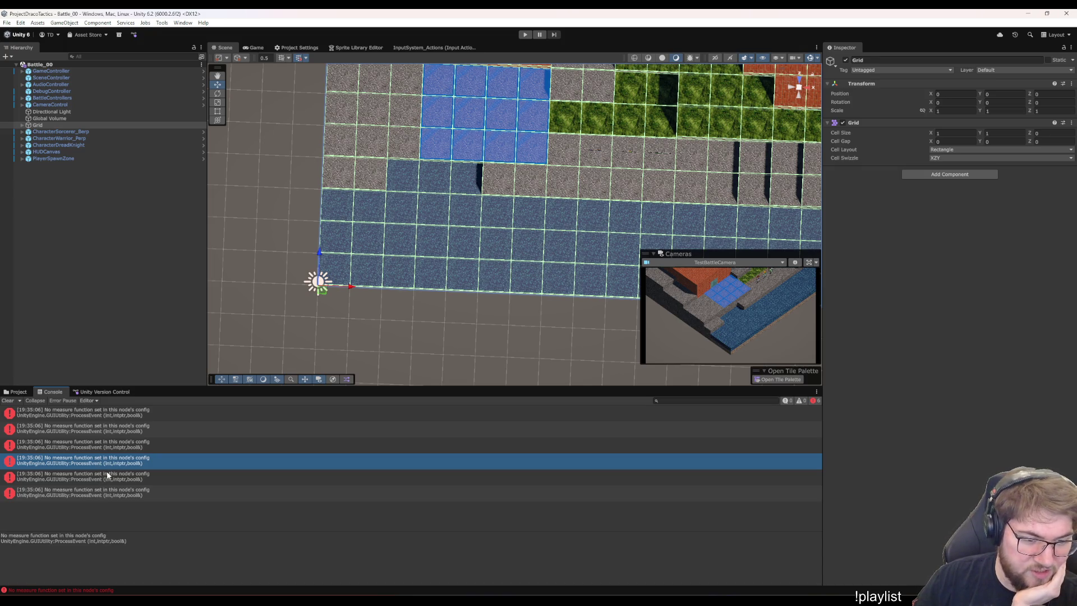
pyautogui.click(56, 341)
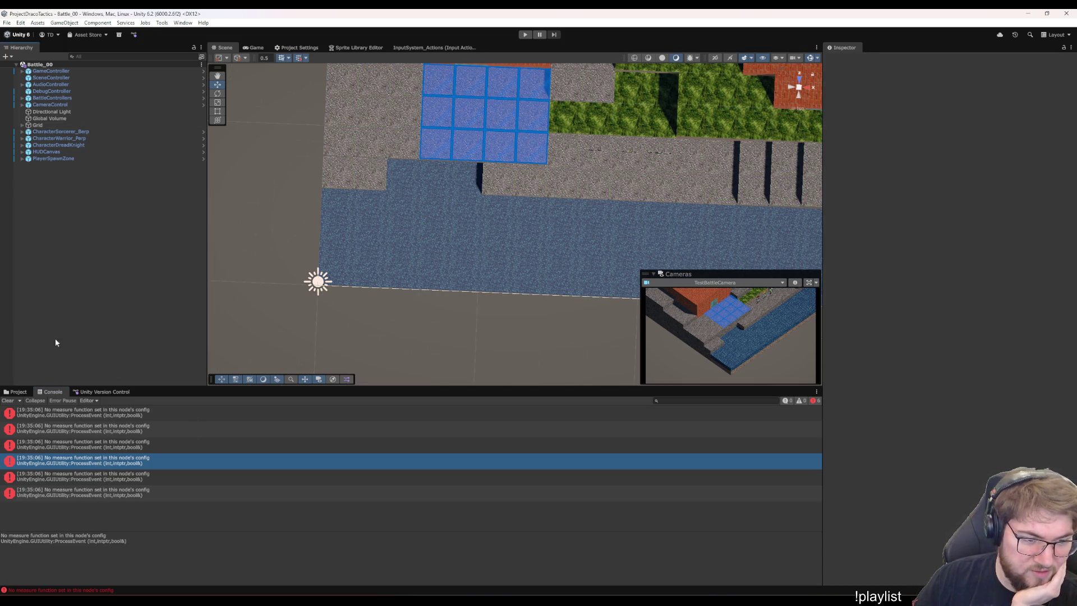
pyautogui.click(18, 391)
pyautogui.click(108, 440)
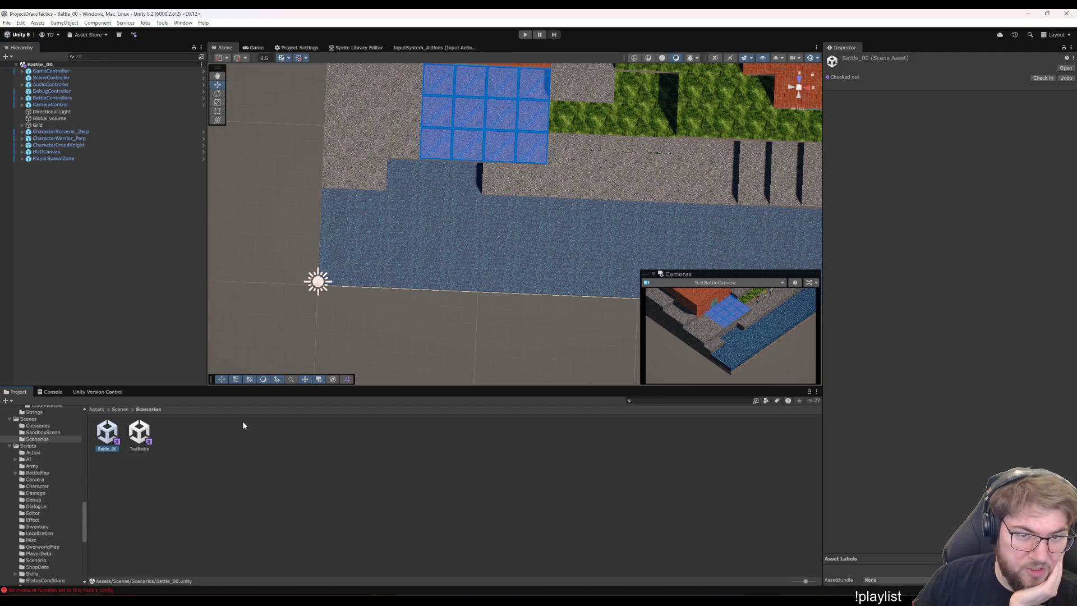
pyautogui.click(137, 438)
pyautogui.click(107, 433)
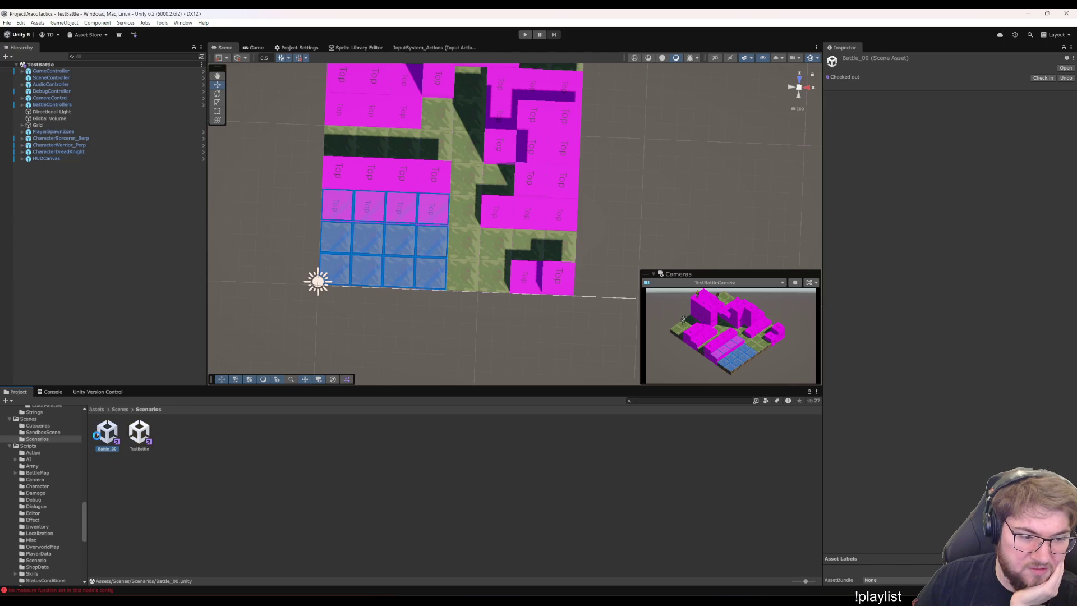
pyautogui.click(399, 236)
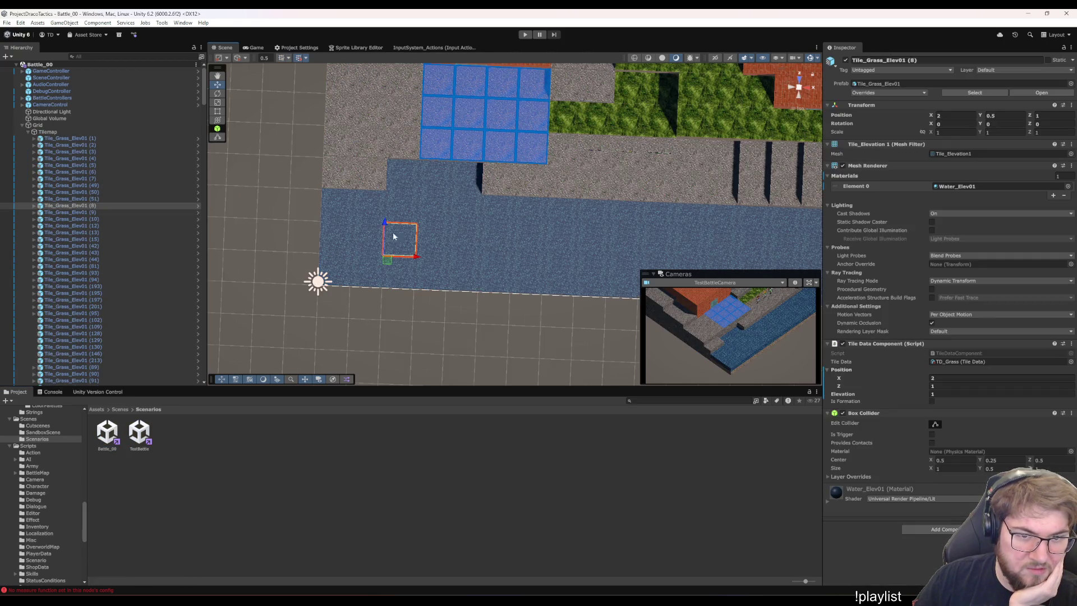
# Start selecting Battle_00's river water tiles, box-selecting a long strip and hiding the scene grid.
pyautogui.click(355, 219)
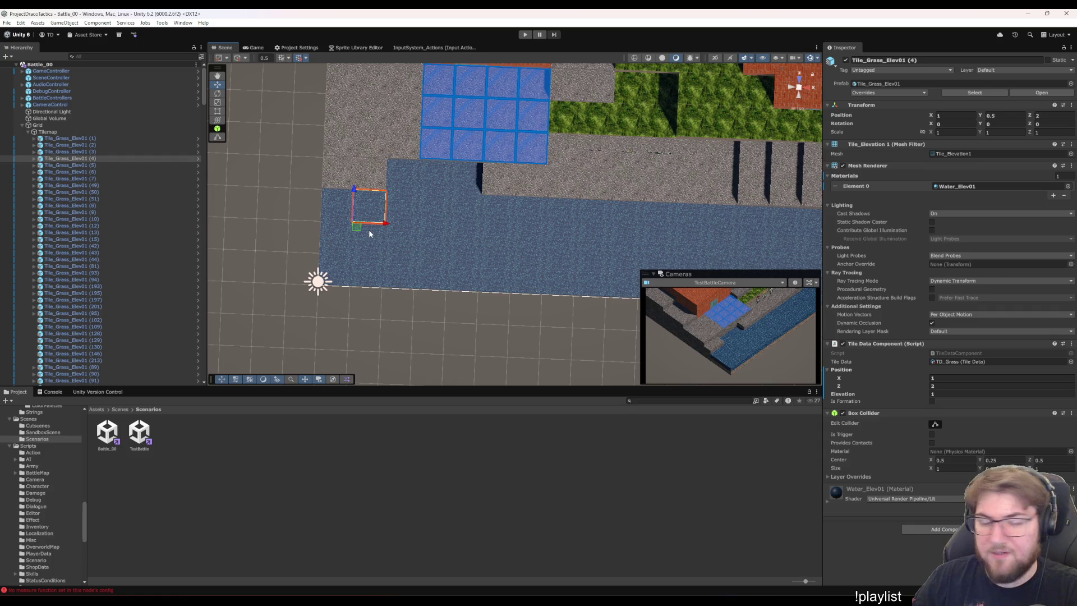
pyautogui.click(350, 200)
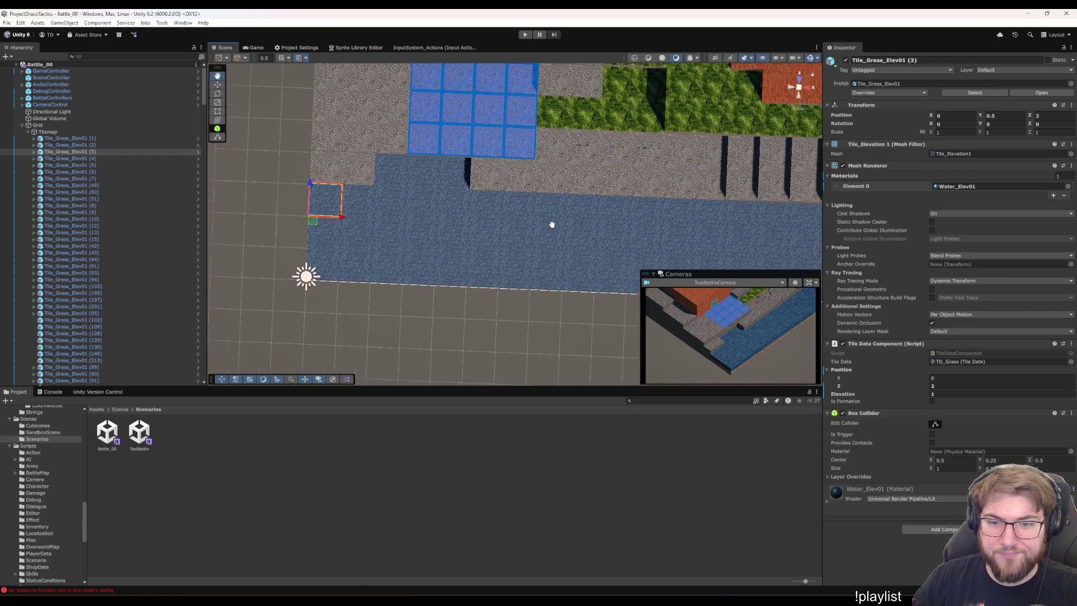
pyautogui.press('Right')
pyautogui.click(538, 225)
pyautogui.press('Left')
pyautogui.keyDown('shift'); pyautogui.click(241, 174); pyautogui.keyUp('shift')
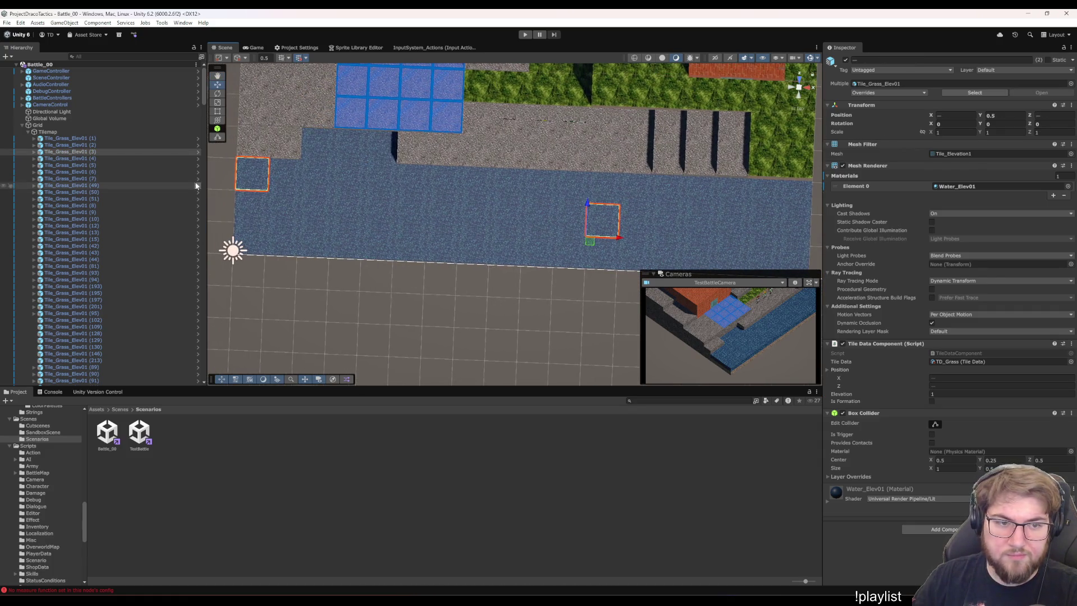
pyautogui.moveTo(227, 172)
pyautogui.mouseDown()
pyautogui.moveTo(594, 247)
pyautogui.moveTo(725, 245)
pyautogui.moveTo(804, 266)
pyautogui.mouseUp()
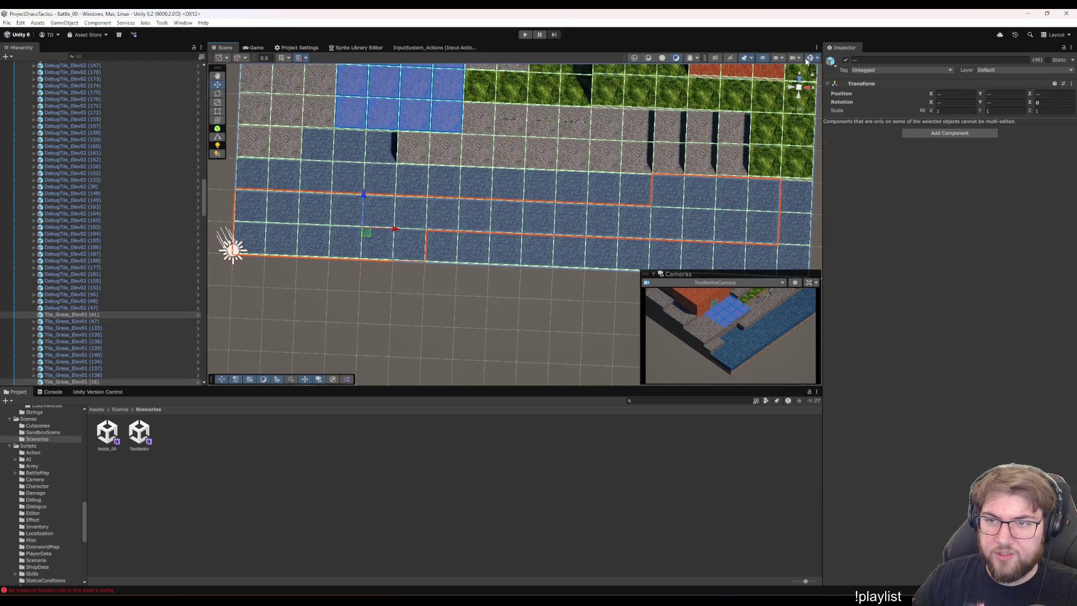
pyautogui.click(808, 58)
pyautogui.moveTo(603, 187)
pyautogui.mouseDown()
pyautogui.moveTo(451, 255)
pyautogui.moveTo(438, 191)
pyautogui.moveTo(407, 345)
pyautogui.mouseUp()
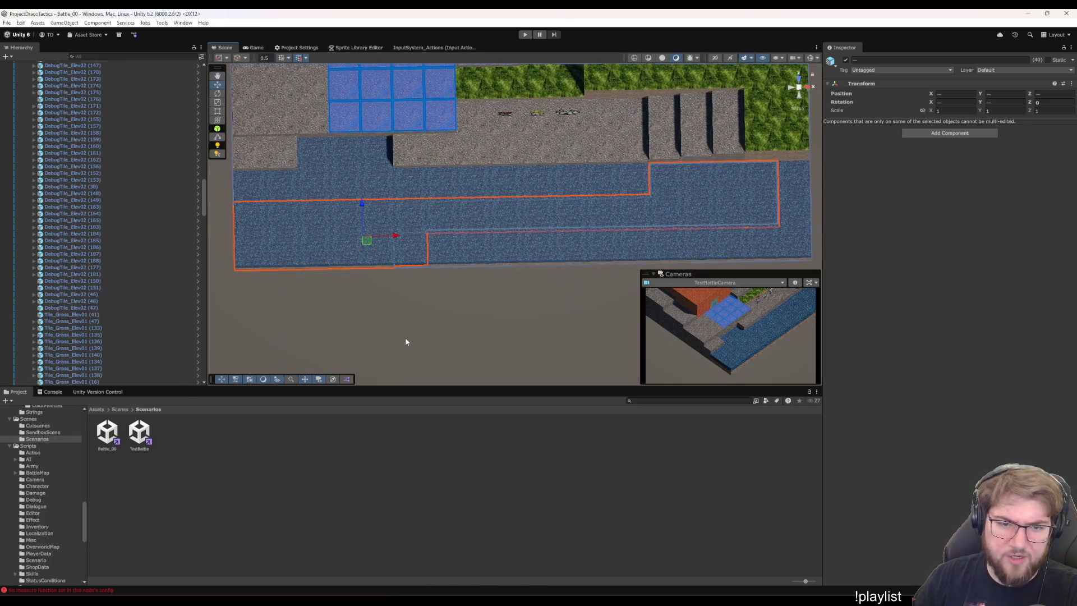
# Restart the selection from one water tile, adding neighbouring and upper river tiles.
pyautogui.click(403, 249)
pyautogui.keyDown('ctrl'); pyautogui.click(354, 238); pyautogui.keyUp('ctrl')
pyautogui.keyDown('ctrl'); pyautogui.click(359, 213); pyautogui.keyUp('ctrl')
pyautogui.keyDown('ctrl'); pyautogui.click(282, 247); pyautogui.keyUp('ctrl')
pyautogui.keyDown('ctrl'); pyautogui.click(281, 223); pyautogui.keyUp('ctrl')
pyautogui.keyDown('ctrl'); pyautogui.click(255, 249); pyautogui.keyUp('ctrl')
pyautogui.keyDown('ctrl'); pyautogui.click(258, 221); pyautogui.keyUp('ctrl')
pyautogui.keyDown('ctrl'); pyautogui.click(303, 216); pyautogui.keyUp('ctrl')
pyautogui.keyDown('ctrl'); pyautogui.click(314, 152); pyautogui.keyUp('ctrl')
pyautogui.keyDown('ctrl'); pyautogui.click(345, 152); pyautogui.keyUp('ctrl')
pyautogui.keyDown('ctrl'); pyautogui.click(376, 153); pyautogui.keyUp('ctrl')
pyautogui.keyDown('ctrl'); pyautogui.click(351, 190); pyautogui.keyUp('ctrl')
# Extend the water-tile selection rightward along the river.
pyautogui.keyDown('ctrl'); pyautogui.click(378, 185); pyautogui.keyUp('ctrl')
pyautogui.keyDown('ctrl'); pyautogui.click(409, 185); pyautogui.keyUp('ctrl')
pyautogui.keyDown('ctrl'); pyautogui.click(410, 213); pyautogui.keyUp('ctrl')
pyautogui.keyDown('ctrl'); pyautogui.click(437, 188); pyautogui.keyUp('ctrl')
pyautogui.keyDown('ctrl'); pyautogui.click(441, 236); pyautogui.keyUp('ctrl')
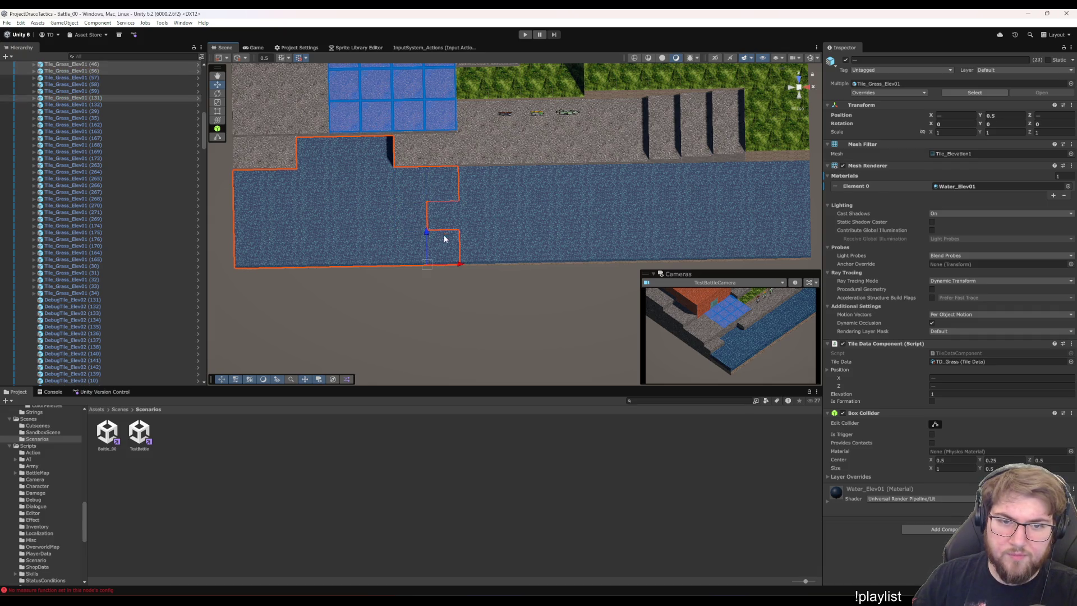
pyautogui.keyDown('ctrl'); pyautogui.click(449, 219); pyautogui.keyUp('ctrl')
pyautogui.keyDown('ctrl'); pyautogui.click(486, 251); pyautogui.keyUp('ctrl')
pyautogui.keyDown('ctrl'); pyautogui.click(487, 224); pyautogui.keyUp('ctrl')
pyautogui.keyDown('ctrl'); pyautogui.click(483, 196); pyautogui.keyUp('ctrl')
pyautogui.keyDown('ctrl'); pyautogui.click(502, 194); pyautogui.keyUp('ctrl')
# Add the far-right river water tiles, filling the notch at the bottom right.
pyautogui.keyDown('ctrl'); pyautogui.click(536, 218); pyautogui.keyUp('ctrl')
pyautogui.keyDown('ctrl'); pyautogui.click(540, 181); pyautogui.keyUp('ctrl')
pyautogui.keyDown('ctrl'); pyautogui.click(560, 176); pyautogui.keyUp('ctrl')
pyautogui.keyDown('ctrl'); pyautogui.click(576, 224); pyautogui.keyUp('ctrl')
pyautogui.keyDown('ctrl'); pyautogui.click(583, 258); pyautogui.keyUp('ctrl')
pyautogui.keyDown('ctrl'); pyautogui.click(602, 180); pyautogui.keyUp('ctrl')
# Fill the remaining gaps in the lower, upper-right and upper-left rows of water tiles.
pyautogui.moveTo(625, 188)
pyautogui.mouseDown()
pyautogui.moveTo(384, 176)
pyautogui.moveTo(406, 215)
pyautogui.mouseUp()
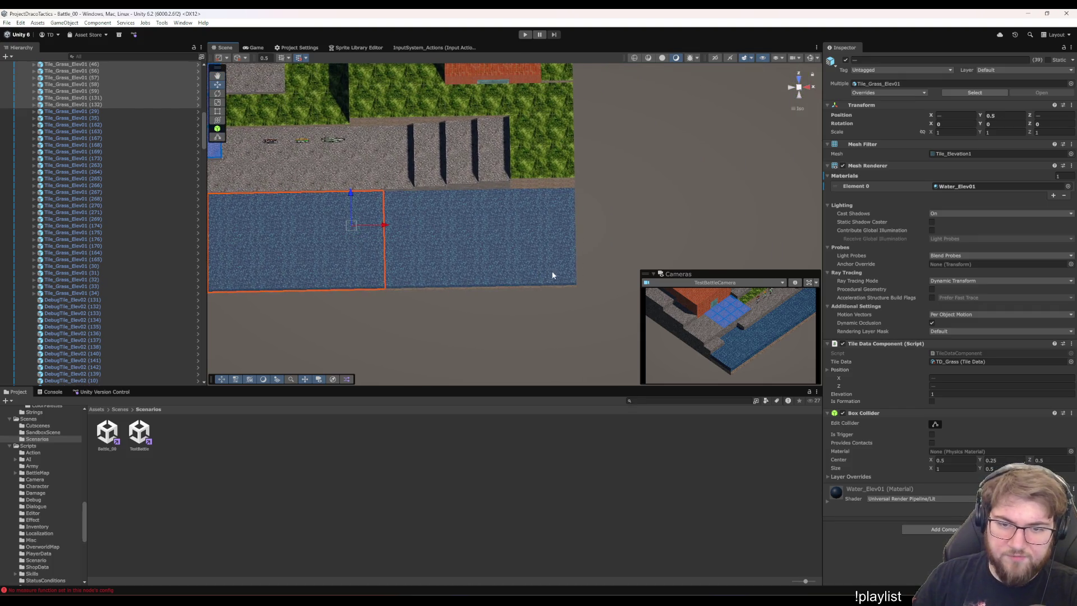
pyautogui.keyDown('ctrl'); pyautogui.click(527, 276); pyautogui.keyUp('ctrl')
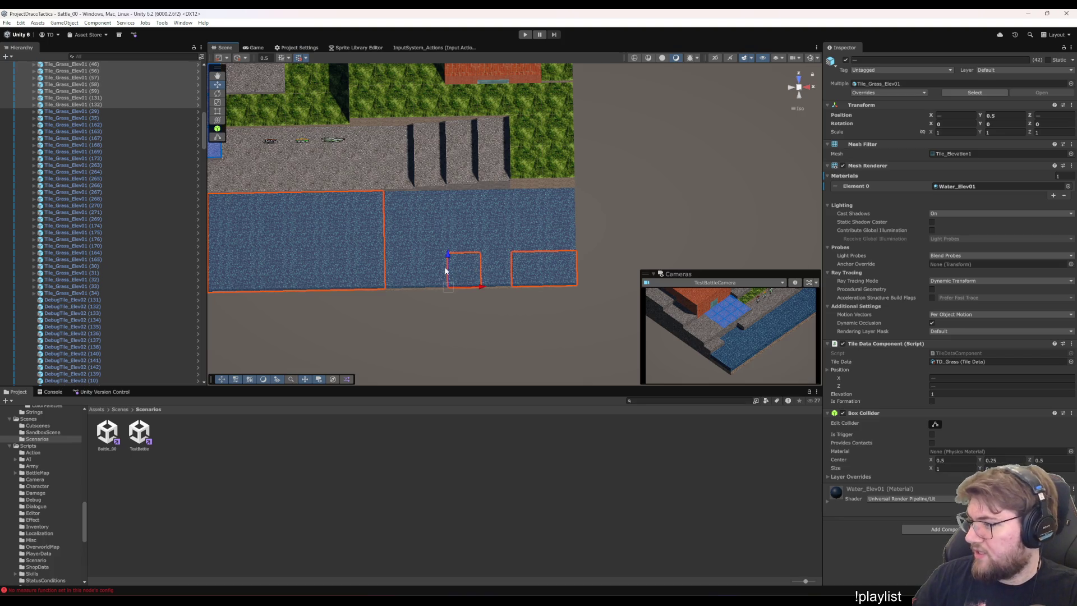
pyautogui.keyDown('ctrl'); pyautogui.click(490, 276); pyautogui.keyUp('ctrl')
pyautogui.keyDown('ctrl'); pyautogui.click(429, 272); pyautogui.keyUp('ctrl')
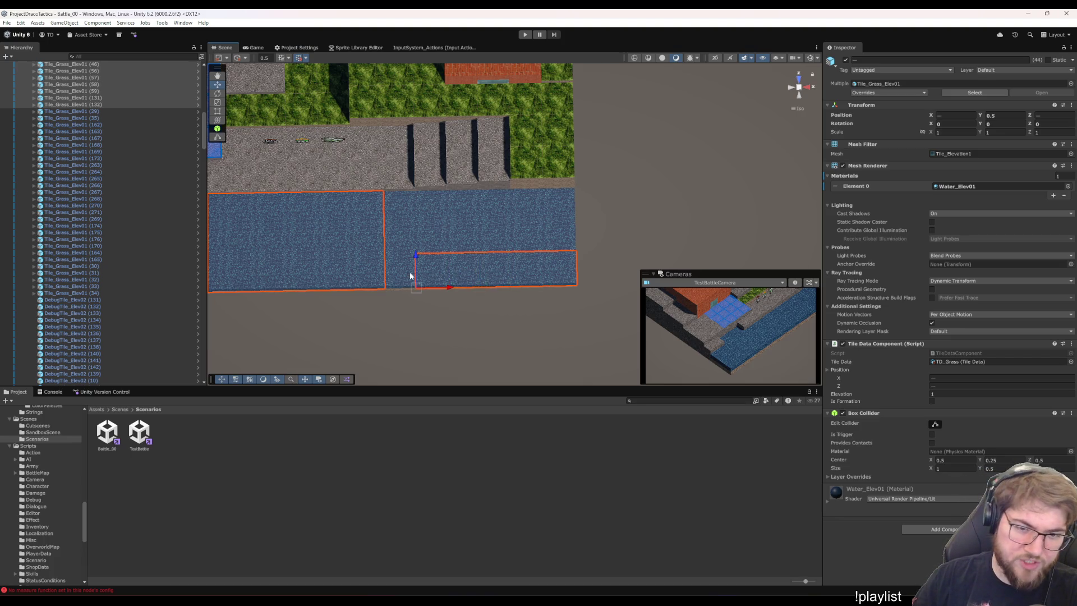
pyautogui.keyDown('ctrl'); pyautogui.click(430, 240); pyautogui.keyUp('ctrl')
pyautogui.keyDown('ctrl'); pyautogui.click(453, 240); pyautogui.keyUp('ctrl')
pyautogui.keyDown('ctrl'); pyautogui.click(494, 236); pyautogui.keyUp('ctrl')
pyautogui.keyDown('ctrl'); pyautogui.click(529, 235); pyautogui.keyUp('ctrl')
pyautogui.keyDown('ctrl'); pyautogui.click(561, 235); pyautogui.keyUp('ctrl')
pyautogui.keyDown('ctrl'); pyautogui.click(565, 209); pyautogui.keyUp('ctrl')
pyautogui.keyDown('ctrl'); pyautogui.click(527, 207); pyautogui.keyUp('ctrl')
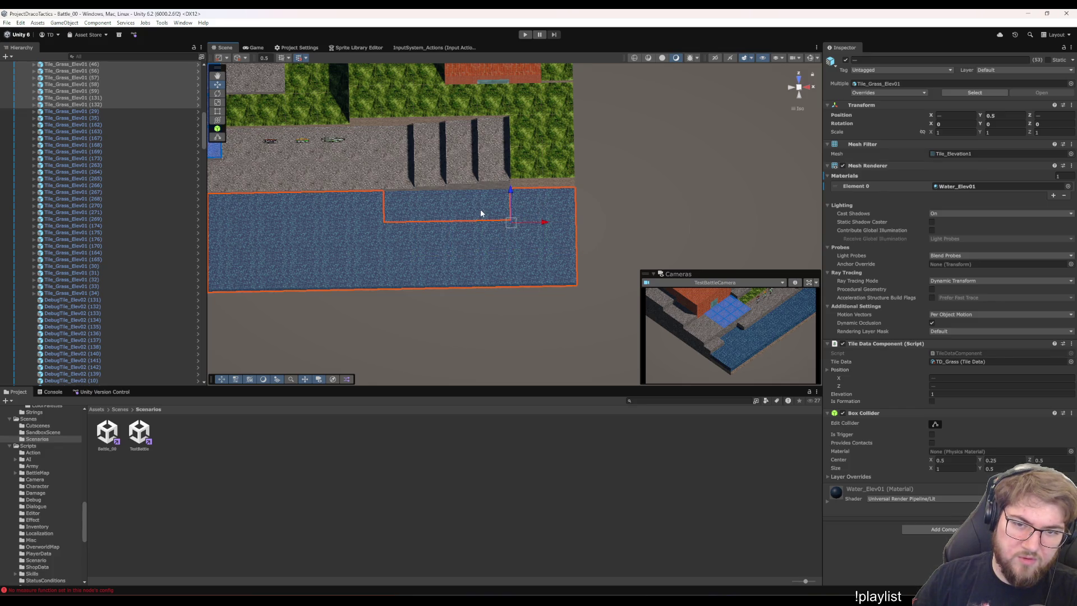
pyautogui.keyDown('ctrl'); pyautogui.click(423, 210); pyautogui.keyUp('ctrl')
pyautogui.keyDown('ctrl'); pyautogui.click(402, 205); pyautogui.keyUp('ctrl')
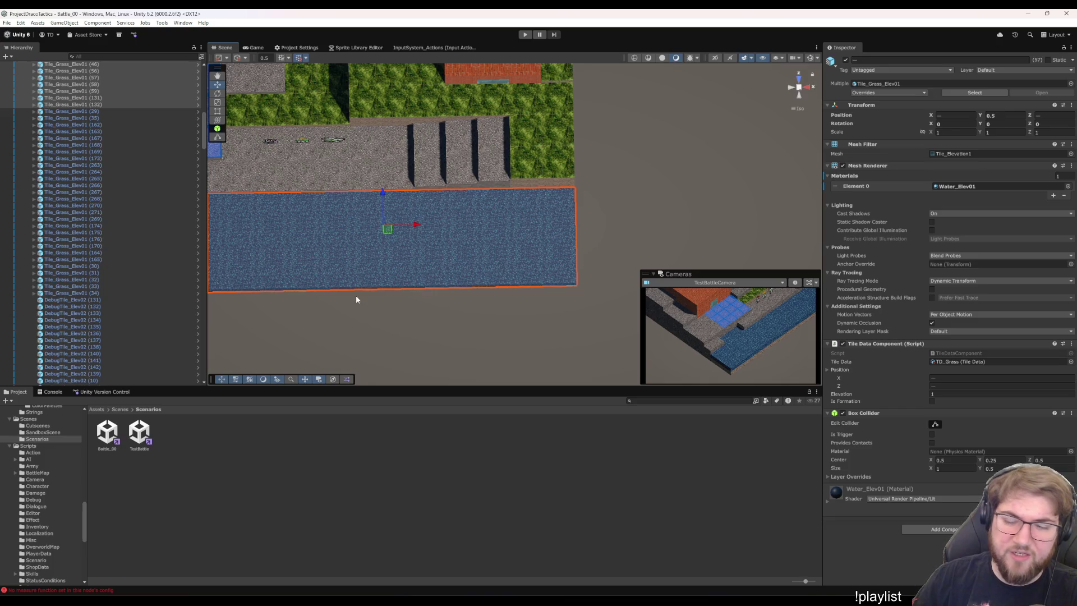
# Clear the tile selection and view the river from a low angle, then isometrically.
pyautogui.moveTo(418, 331)
pyautogui.keyDown('alt'); pyautogui.mouseDown()
pyautogui.moveTo(409, 355)
pyautogui.moveTo(392, 301)
pyautogui.moveTo(396, 210)
pyautogui.moveTo(420, 332)
pyautogui.moveTo(356, 353)
pyautogui.moveTo(391, 354)
pyautogui.moveTo(478, 286)
pyautogui.moveTo(577, 315)
pyautogui.mouseUp(); pyautogui.keyUp('alt')
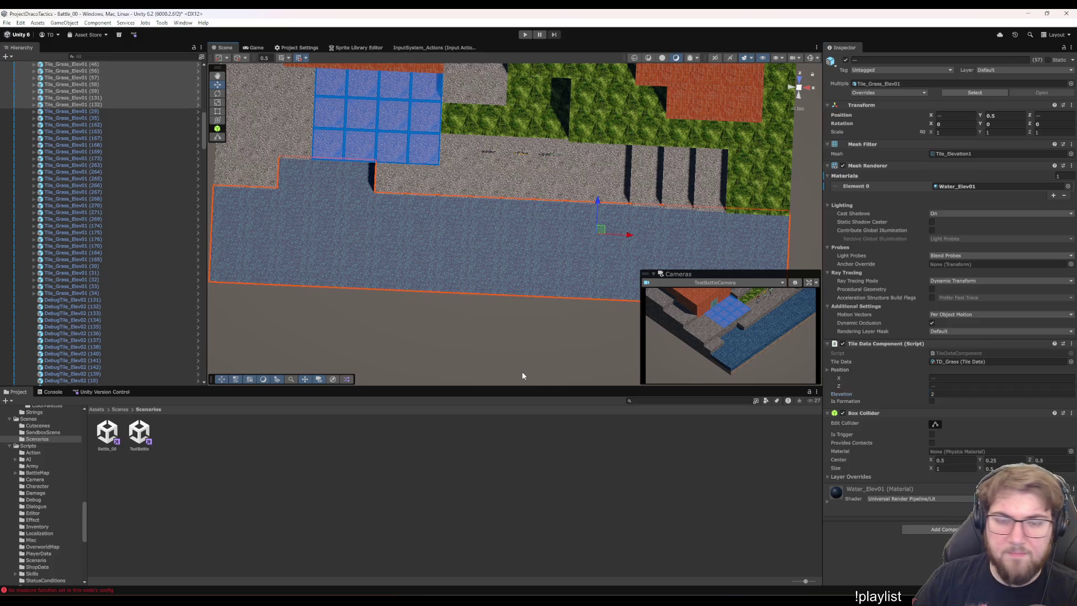
pyautogui.click(407, 368)
pyautogui.moveTo(407, 369)
pyautogui.keyDown('alt'); pyautogui.mouseDown()
pyautogui.moveTo(445, 279)
pyautogui.moveTo(440, 235)
pyautogui.moveTo(452, 257)
pyautogui.moveTo(527, 227)
pyautogui.mouseUp(); pyautogui.keyUp('alt')
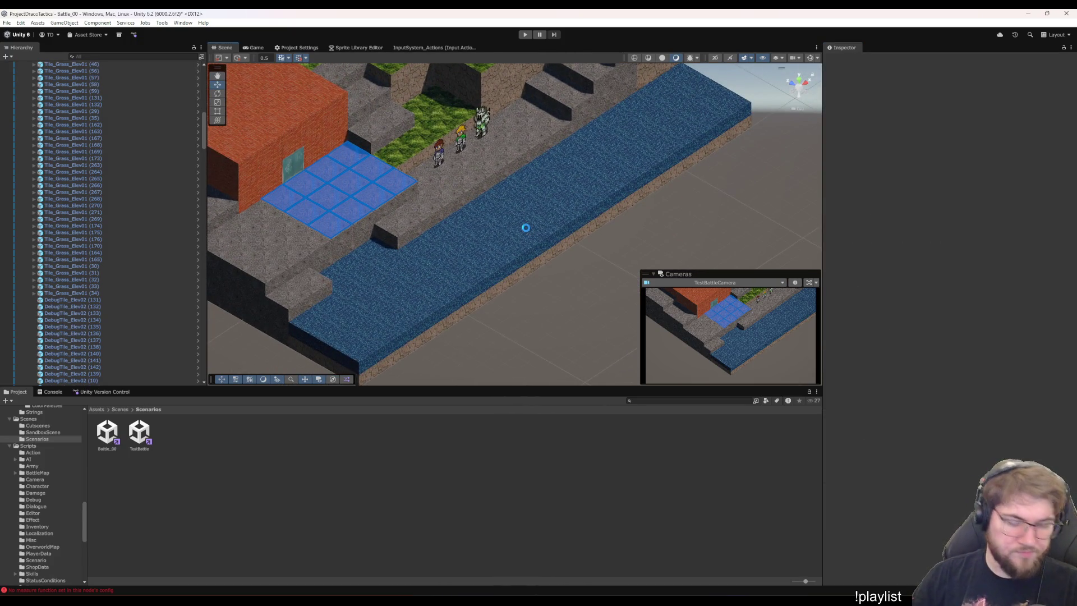
pyautogui.scroll(5, 499, 196)
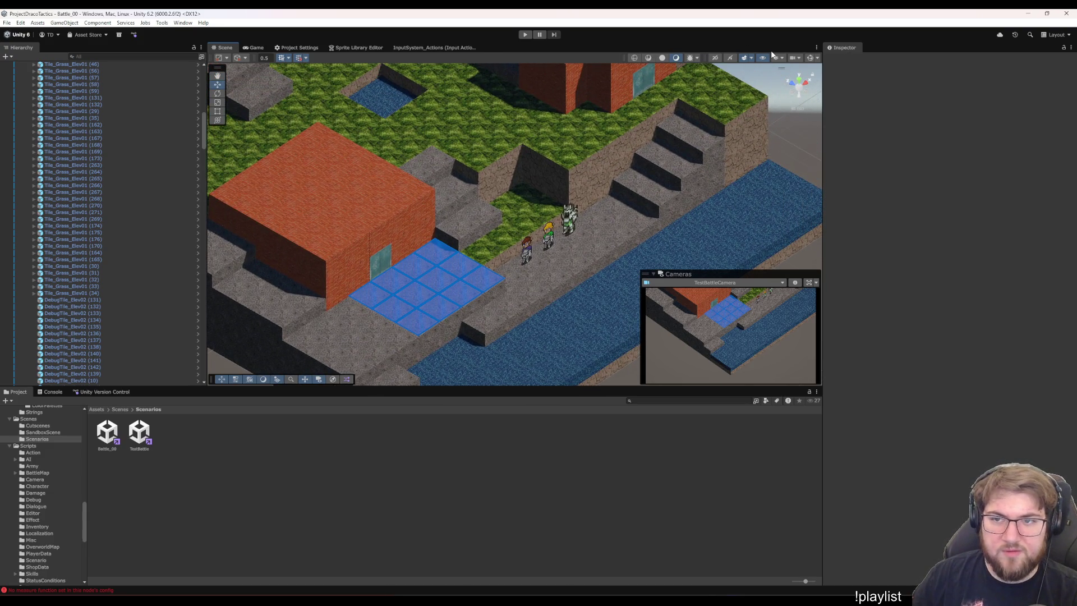
pyautogui.moveTo(734, 208)
pyautogui.keyDown('alt'); pyautogui.mouseDown()
pyautogui.moveTo(629, 204)
pyautogui.moveTo(661, 168)
pyautogui.moveTo(652, 218)
pyautogui.moveTo(637, 233)
pyautogui.moveTo(620, 103)
pyautogui.moveTo(537, 113)
pyautogui.moveTo(538, 252)
pyautogui.moveTo(613, 44)
pyautogui.moveTo(561, 67)
pyautogui.moveTo(433, 212)
pyautogui.moveTo(561, 213)
pyautogui.moveTo(594, 140)
pyautogui.moveTo(605, 34)
pyautogui.moveTo(673, 213)
pyautogui.moveTo(653, 293)
pyautogui.mouseUp(); pyautogui.keyUp('alt')
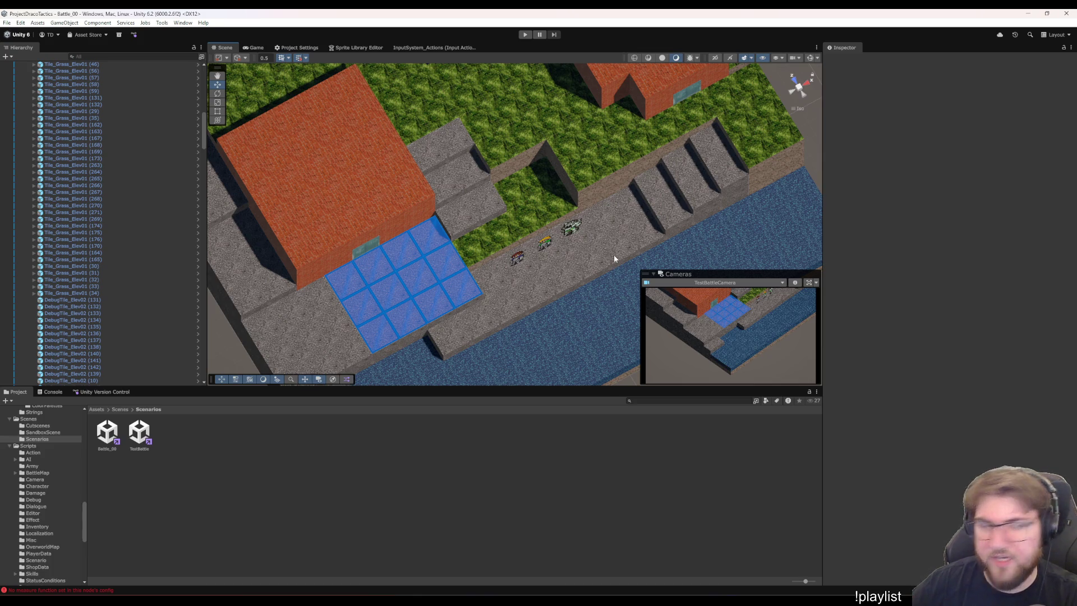
pyautogui.click(263, 247)
pyautogui.hotkey('ctrl', 'p')
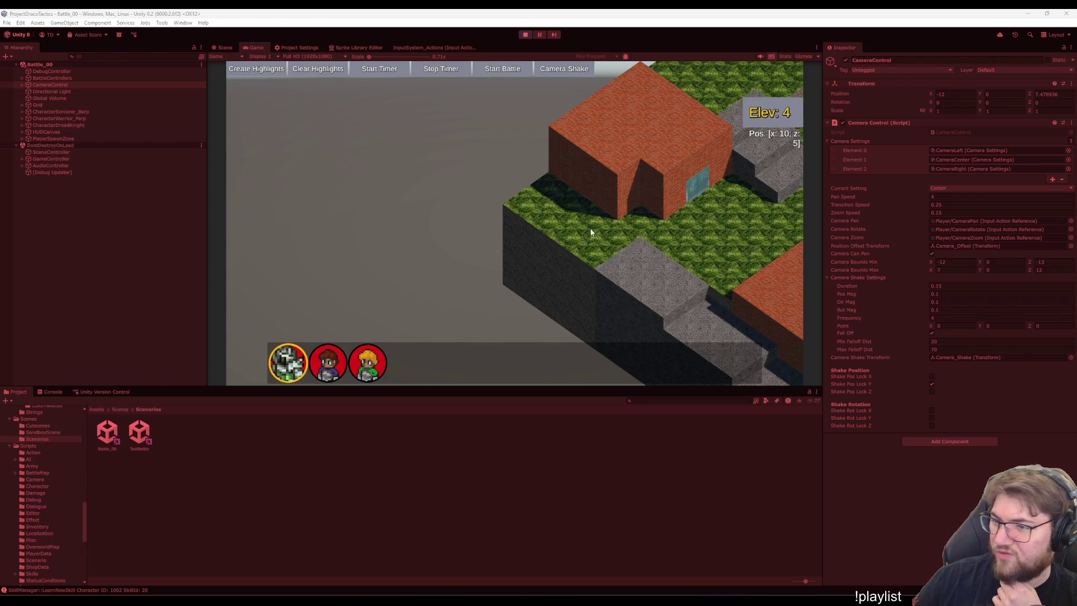
# Drag the Game view camera across the grass steps, building, stairs and water corner.
pyautogui.moveTo(666, 224)
pyautogui.mouseDown()
pyautogui.moveTo(628, 294)
pyautogui.moveTo(796, 258)
pyautogui.mouseUp()
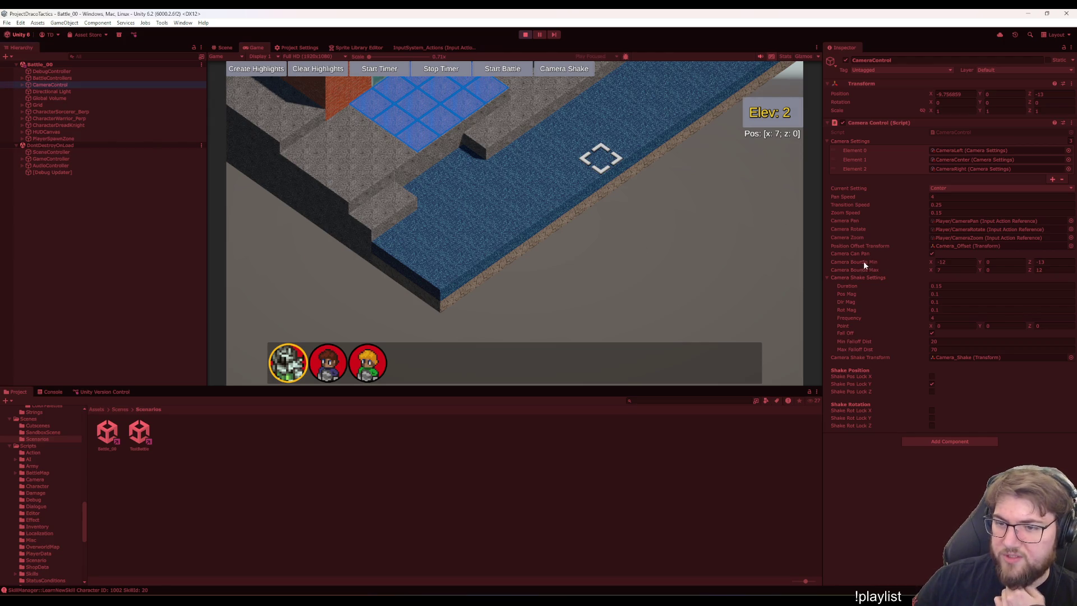
pyautogui.moveTo(664, 118); pyautogui.dragTo(568, 289)
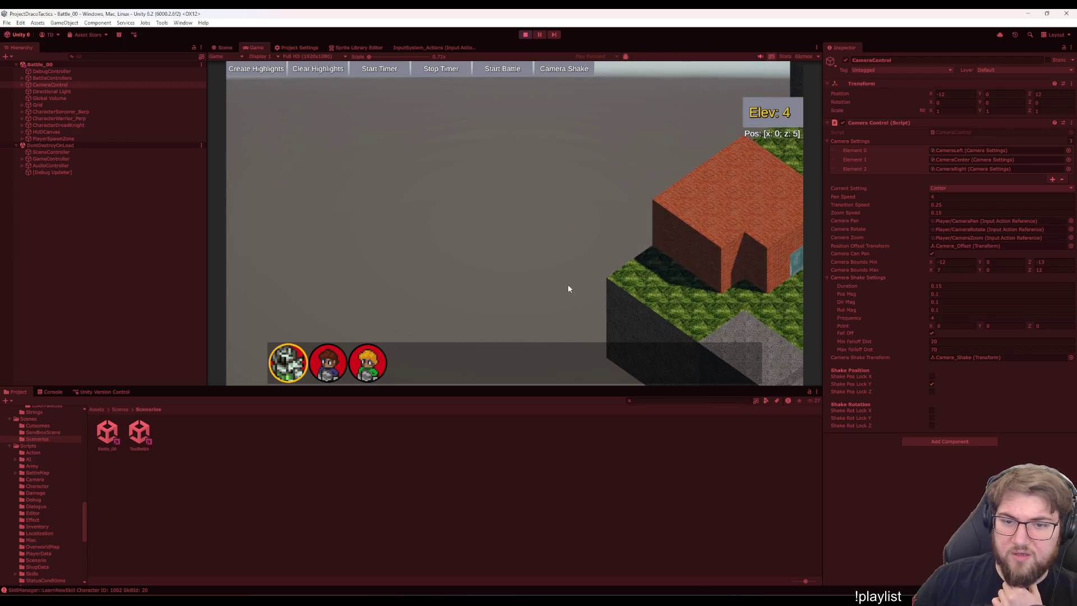
pyautogui.moveTo(679, 274)
pyautogui.mouseDown()
pyautogui.moveTo(499, 305)
pyautogui.moveTo(639, 275)
pyautogui.mouseUp()
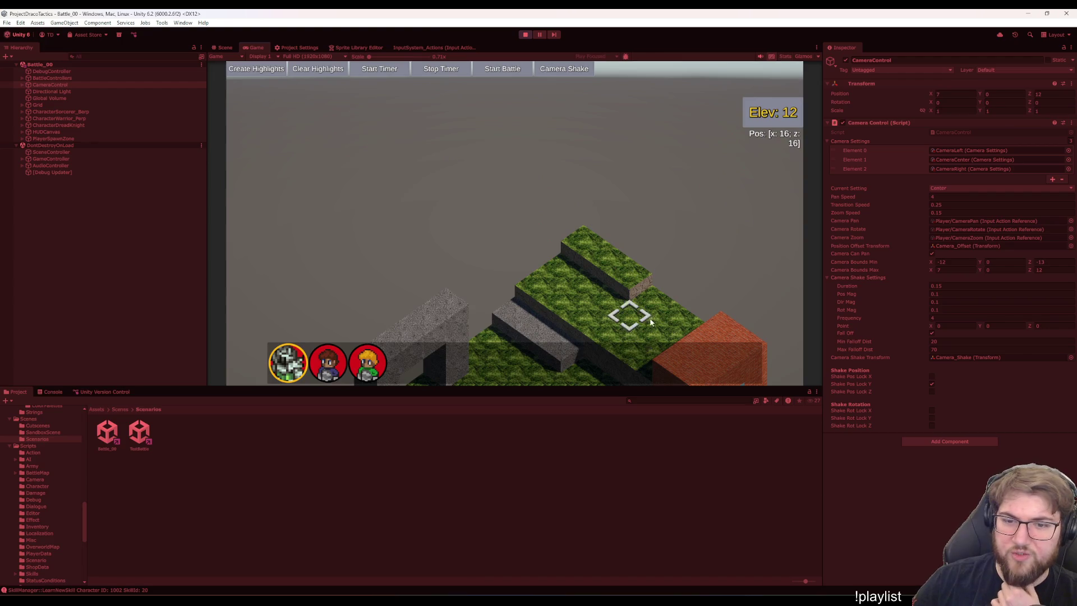
pyautogui.moveTo(651, 321)
pyautogui.mouseDown()
pyautogui.moveTo(630, 368)
pyautogui.moveTo(695, 277)
pyautogui.moveTo(605, 253)
pyautogui.moveTo(464, 128)
pyautogui.mouseUp()
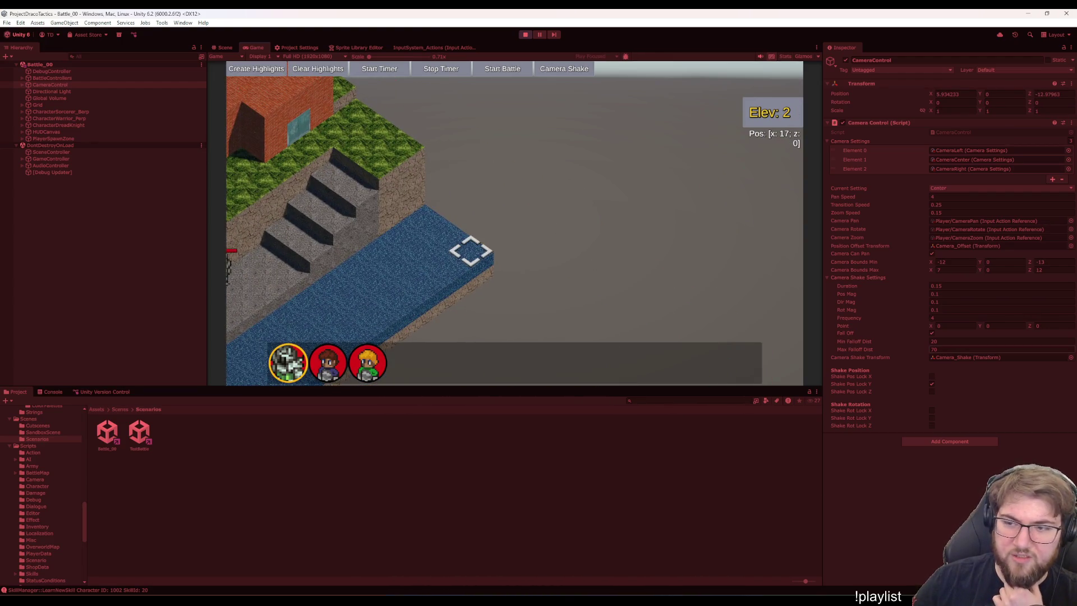
pyautogui.moveTo(656, 233)
pyautogui.mouseDown()
pyautogui.moveTo(479, 247)
pyautogui.moveTo(404, 176)
pyautogui.moveTo(463, 229)
pyautogui.moveTo(659, 183)
pyautogui.moveTo(586, 214)
pyautogui.moveTo(521, 163)
pyautogui.moveTo(667, 175)
pyautogui.moveTo(620, 197)
pyautogui.moveTo(632, 207)
pyautogui.moveTo(661, 193)
pyautogui.moveTo(652, 200)
pyautogui.moveTo(612, 179)
pyautogui.mouseUp()
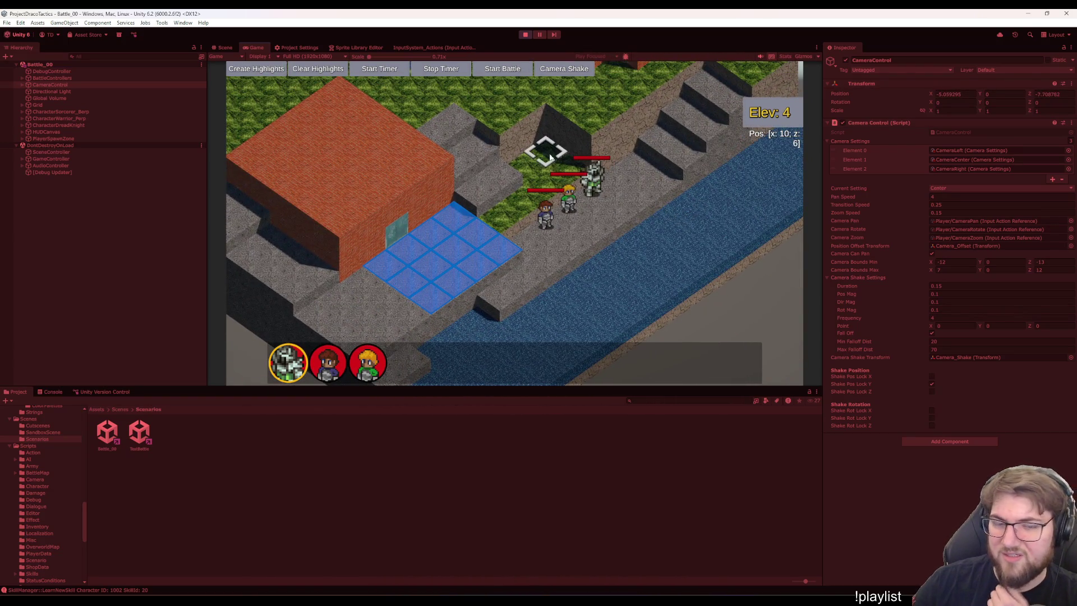
pyautogui.moveTo(490, 151)
pyautogui.mouseDown()
pyautogui.moveTo(572, 233)
pyautogui.moveTo(525, 140)
pyautogui.moveTo(482, 167)
pyautogui.moveTo(541, 163)
pyautogui.moveTo(499, 219)
pyautogui.mouseUp()
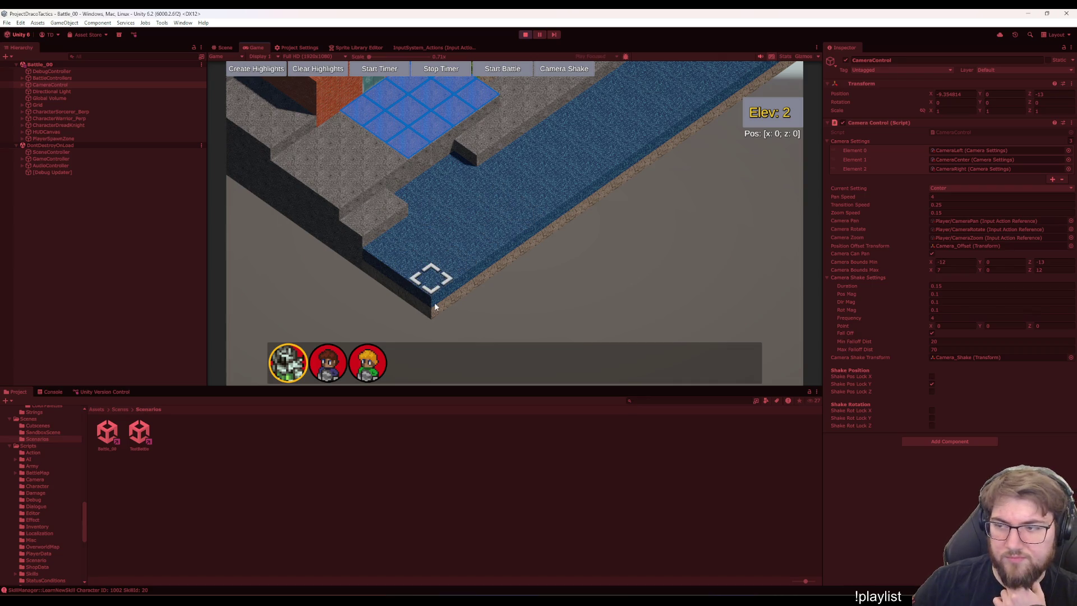
pyautogui.moveTo(521, 211)
pyautogui.mouseDown()
pyautogui.moveTo(536, 224)
pyautogui.moveTo(533, 173)
pyautogui.mouseUp()
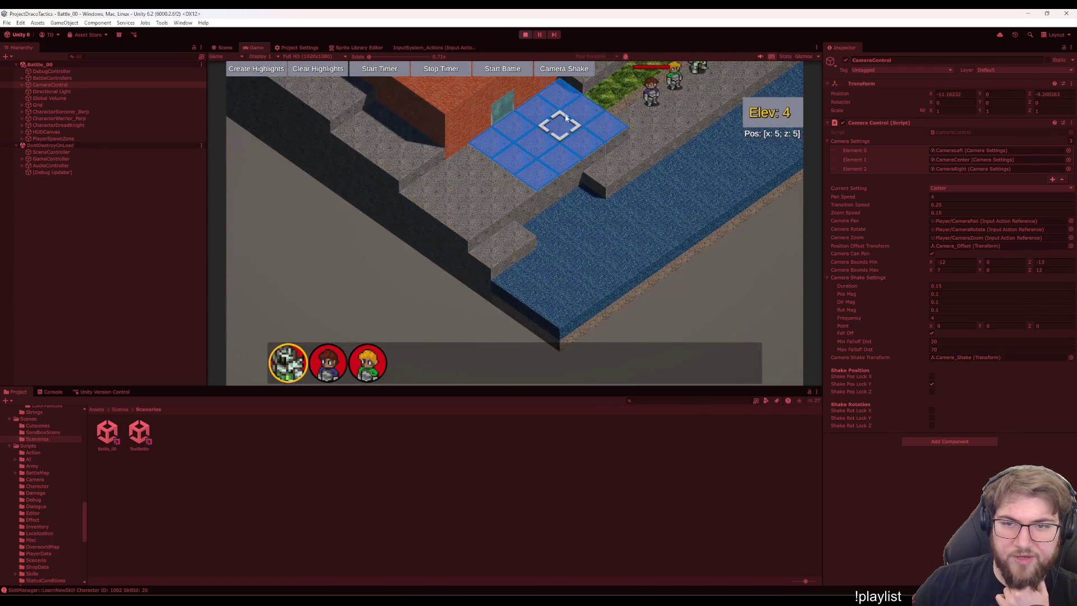
pyautogui.moveTo(565, 118)
pyautogui.mouseDown()
pyautogui.moveTo(504, 173)
pyautogui.moveTo(576, 137)
pyautogui.moveTo(556, 150)
pyautogui.moveTo(486, 134)
pyautogui.moveTo(512, 144)
pyautogui.moveTo(493, 176)
pyautogui.mouseUp()
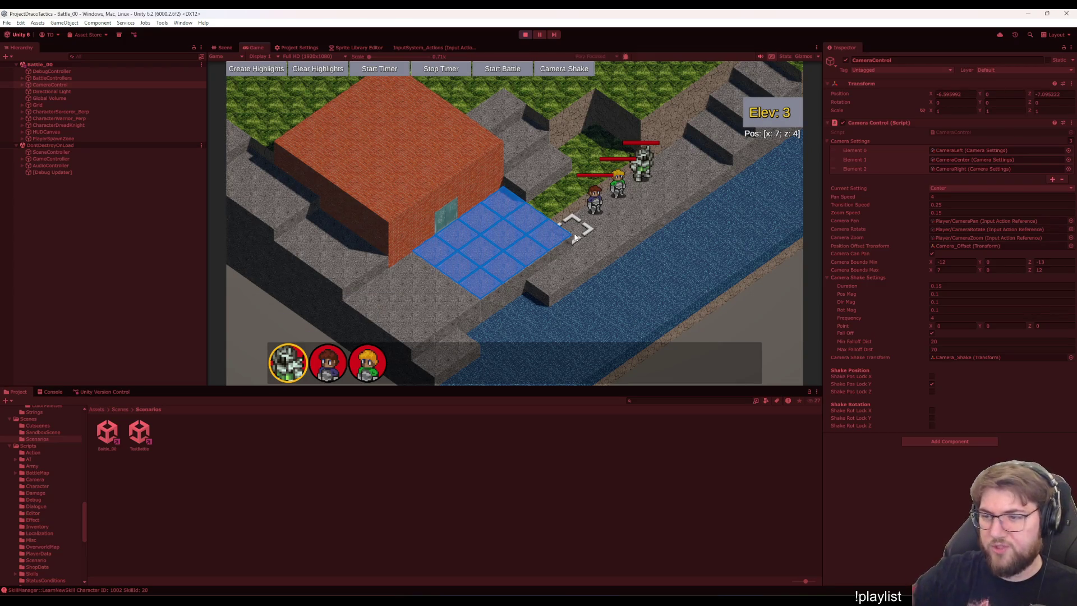
# Pan the battle camera with WASD and the scroll wheel toward the far buildings.
pyautogui.press('d')
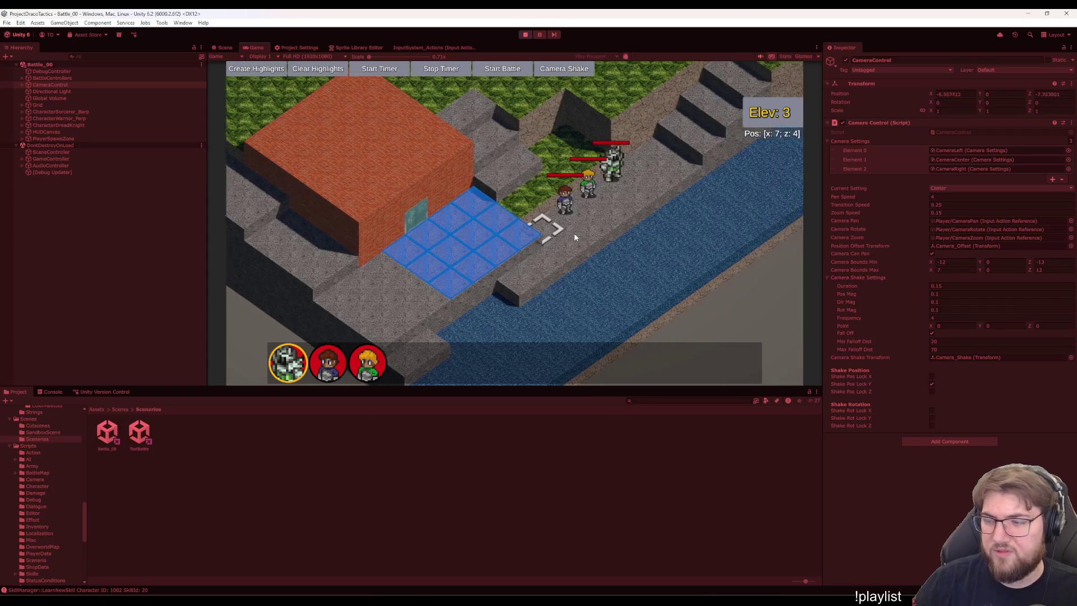
pyautogui.press('s')
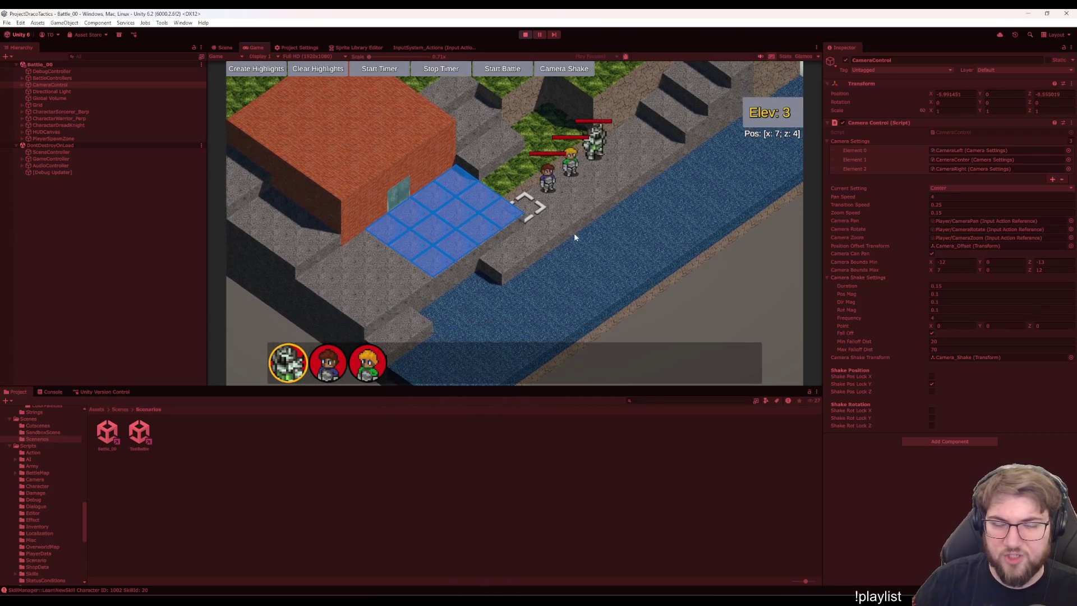
pyautogui.scroll(2, 574, 233)
pyautogui.scroll(-2, 585, 191)
pyautogui.press('d')
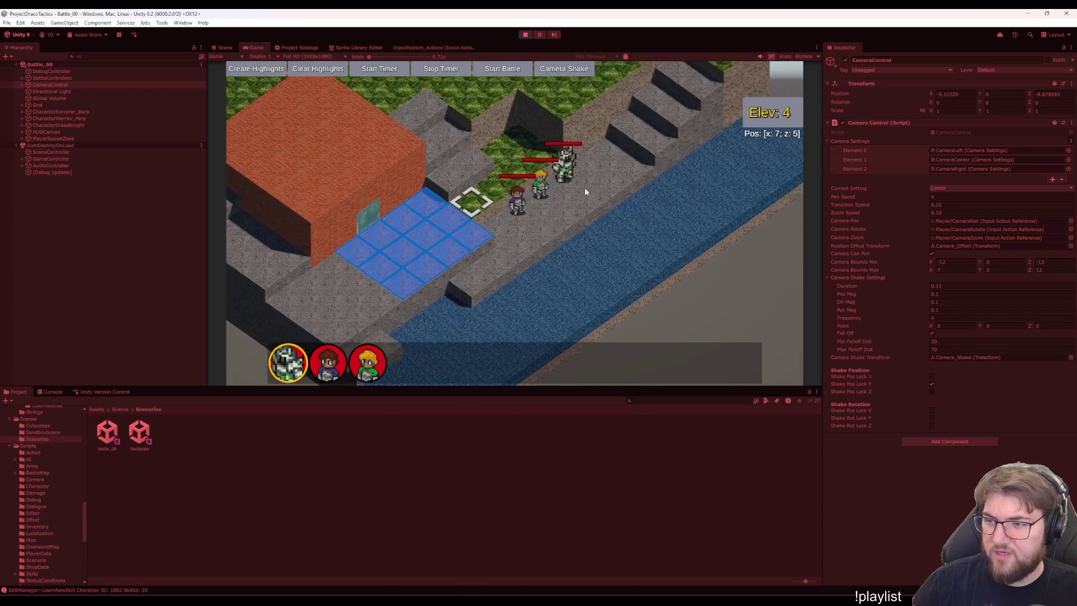
pyautogui.press('w')
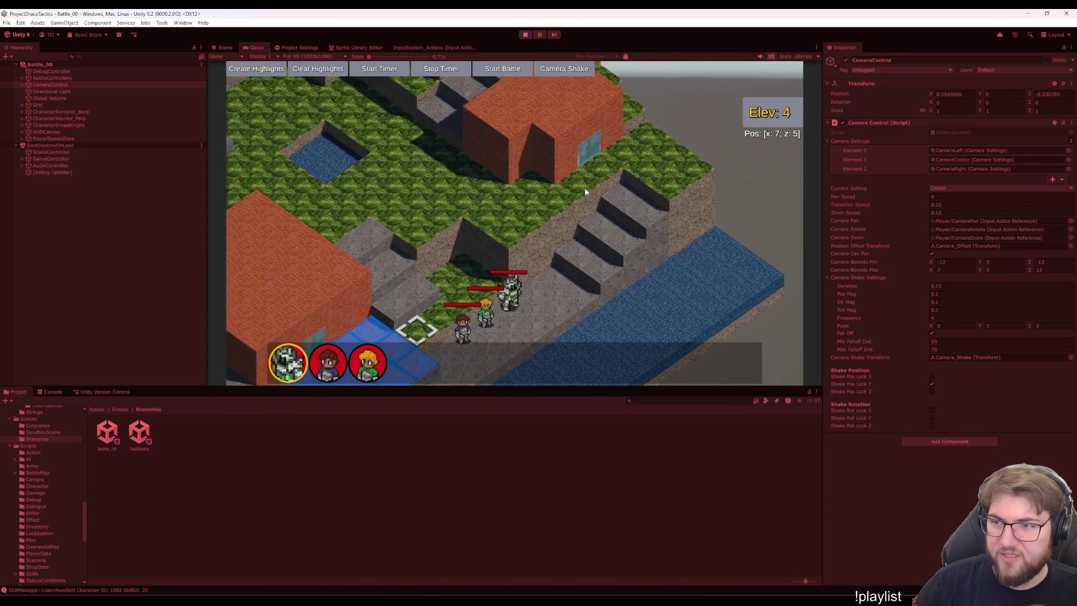
pyautogui.press('w')
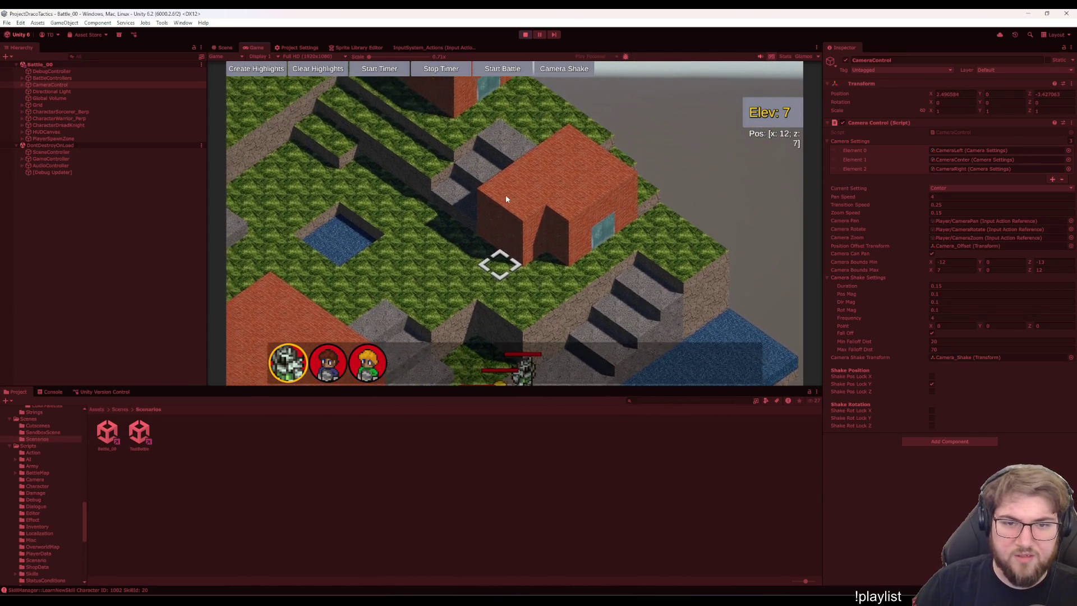
pyautogui.press('w')
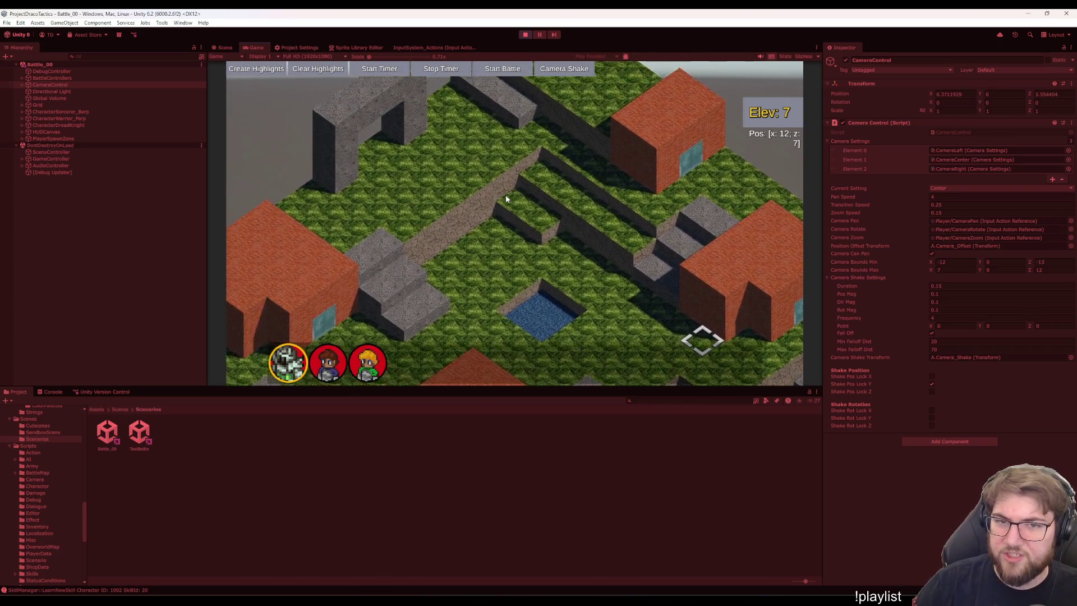
pyautogui.press('w')
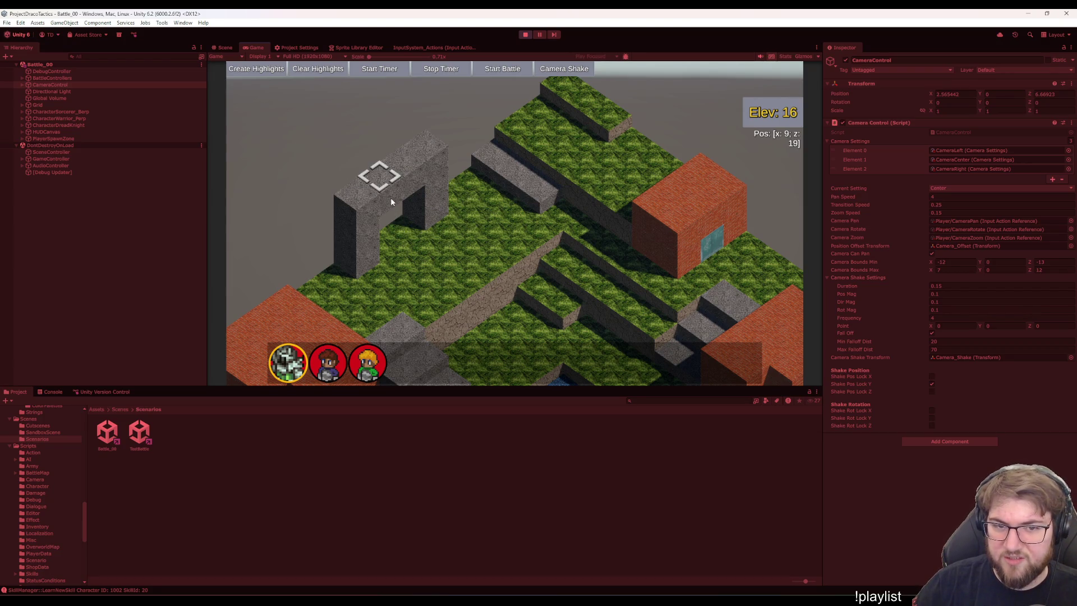
# Switch the camera to the Left and Right top-down views with Q and E, then back to Center.
pyautogui.press('q')
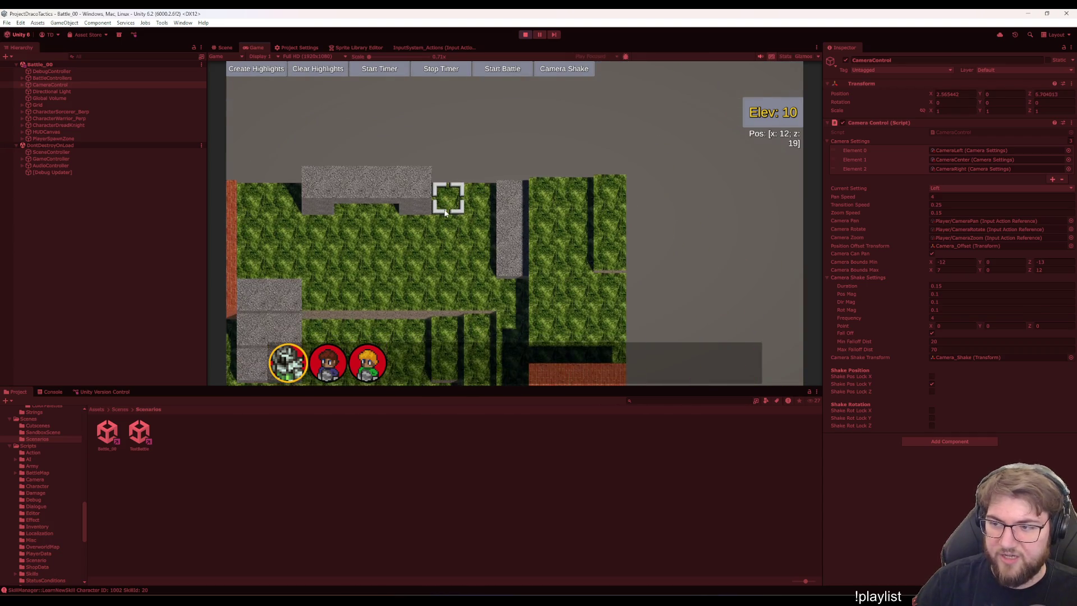
pyautogui.press('s')
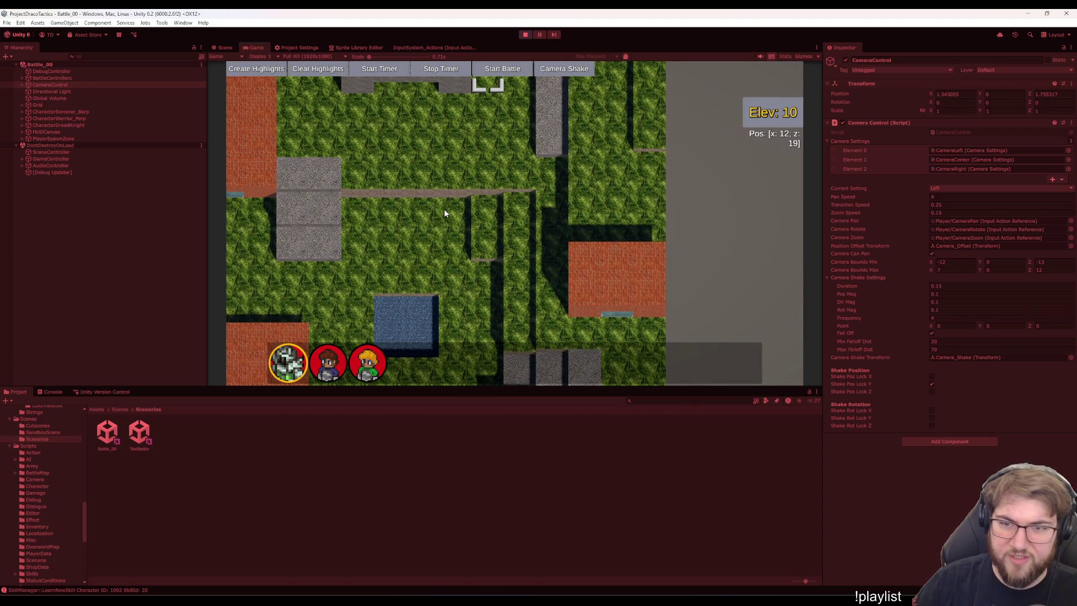
pyautogui.press('e')
pyautogui.press('e')
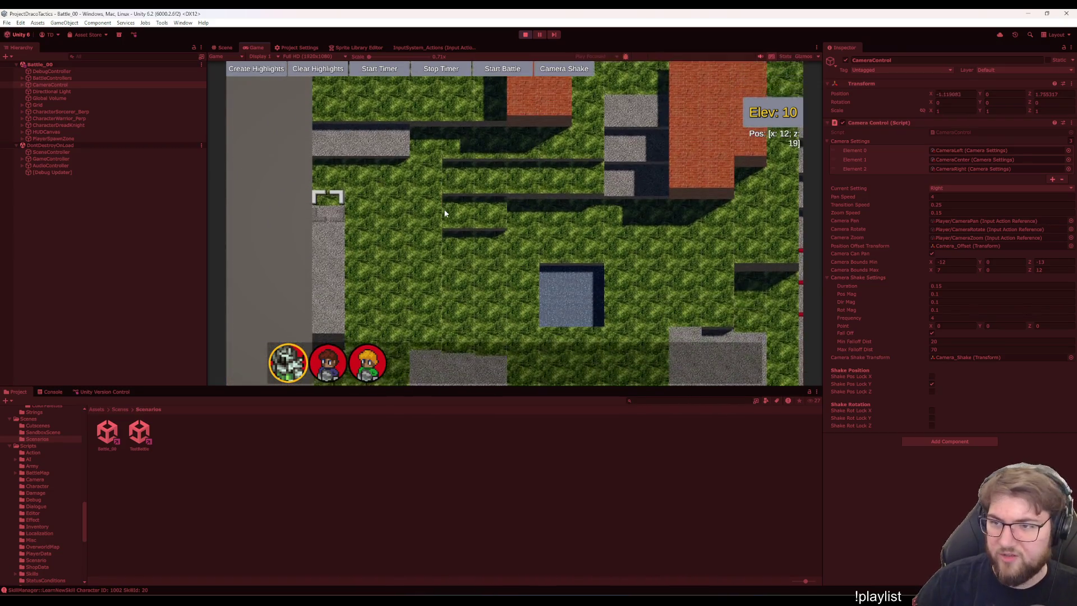
pyautogui.press('s')
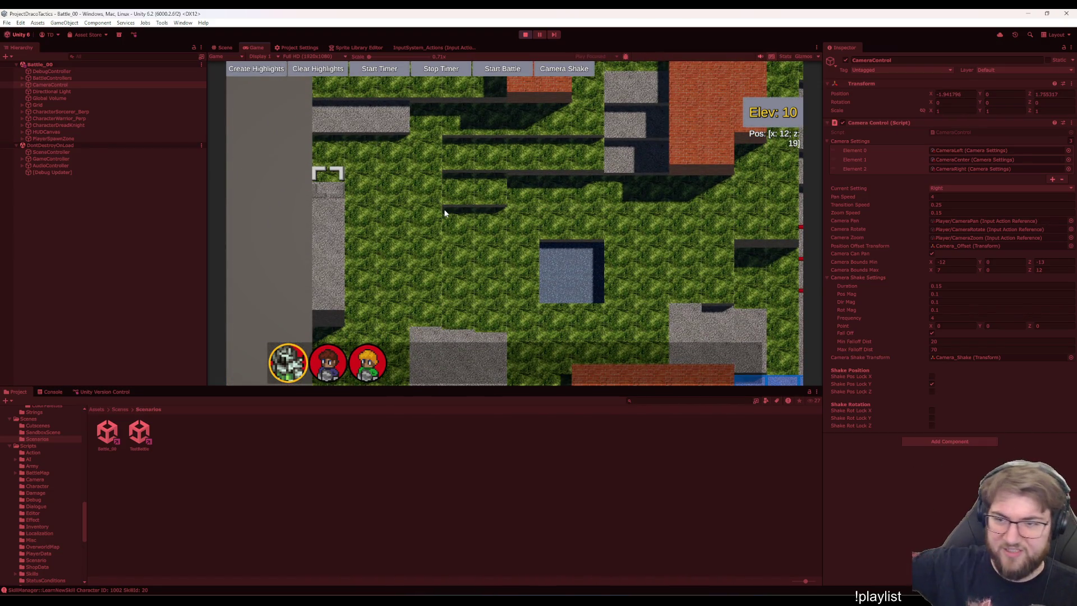
pyautogui.press('s')
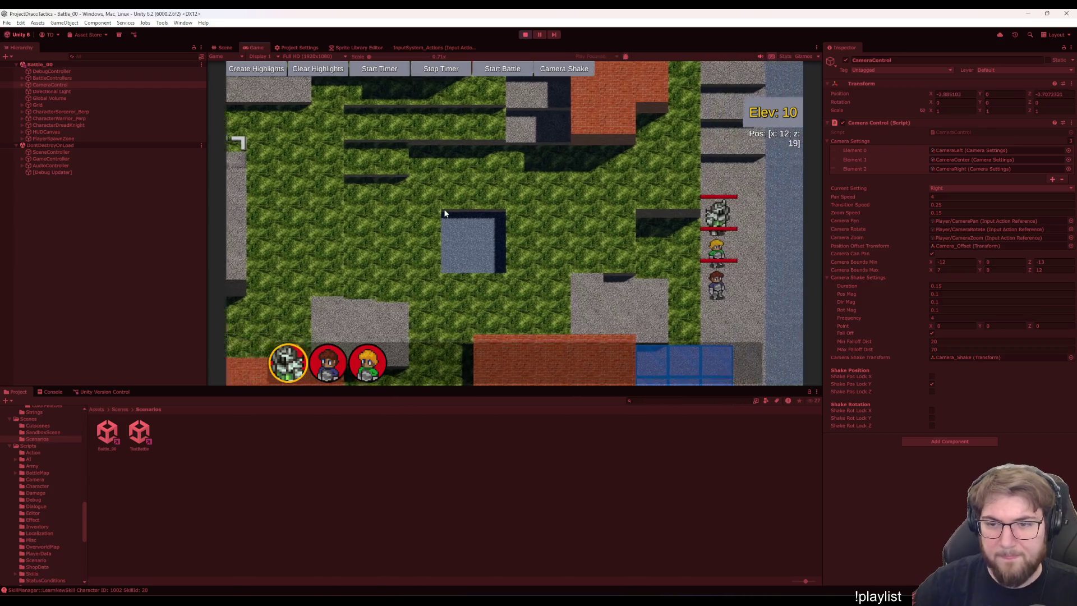
pyautogui.press('q')
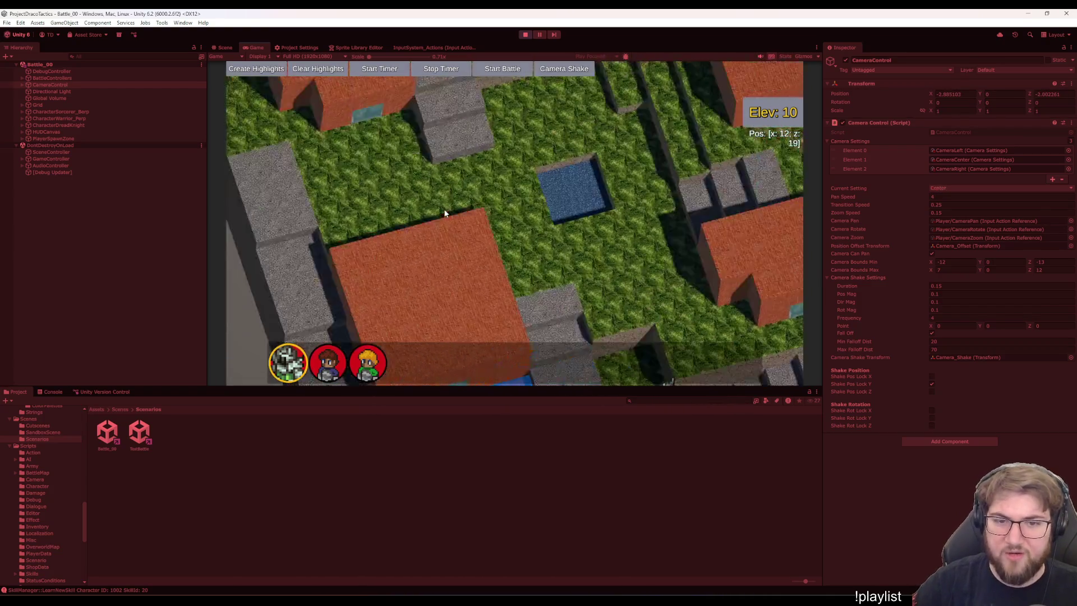
# Pan back to the blue tiles and party, then stop Play mode.
pyautogui.press('d')
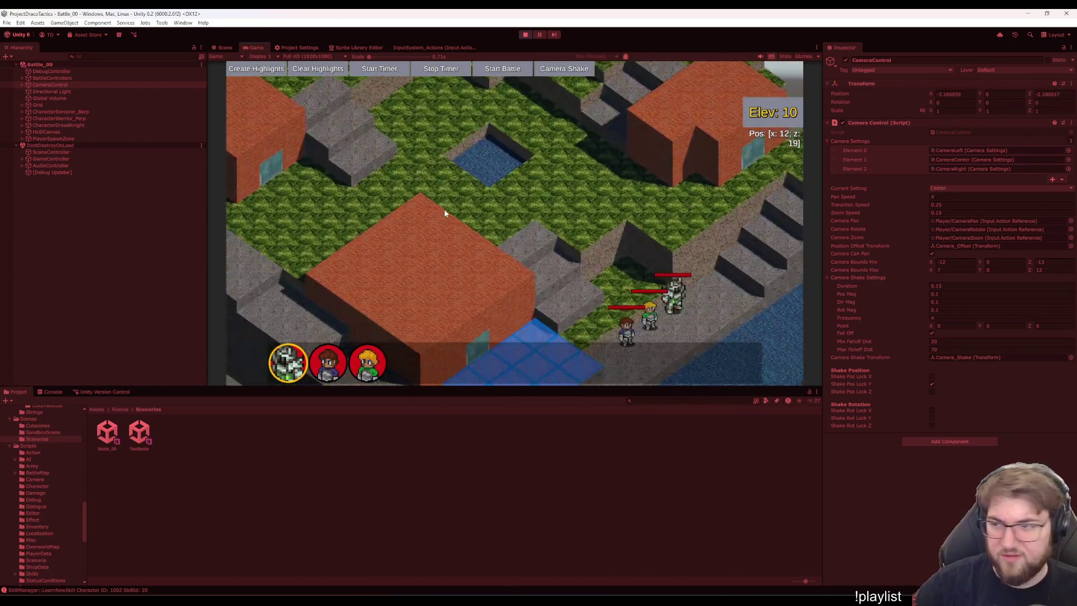
pyautogui.press('d')
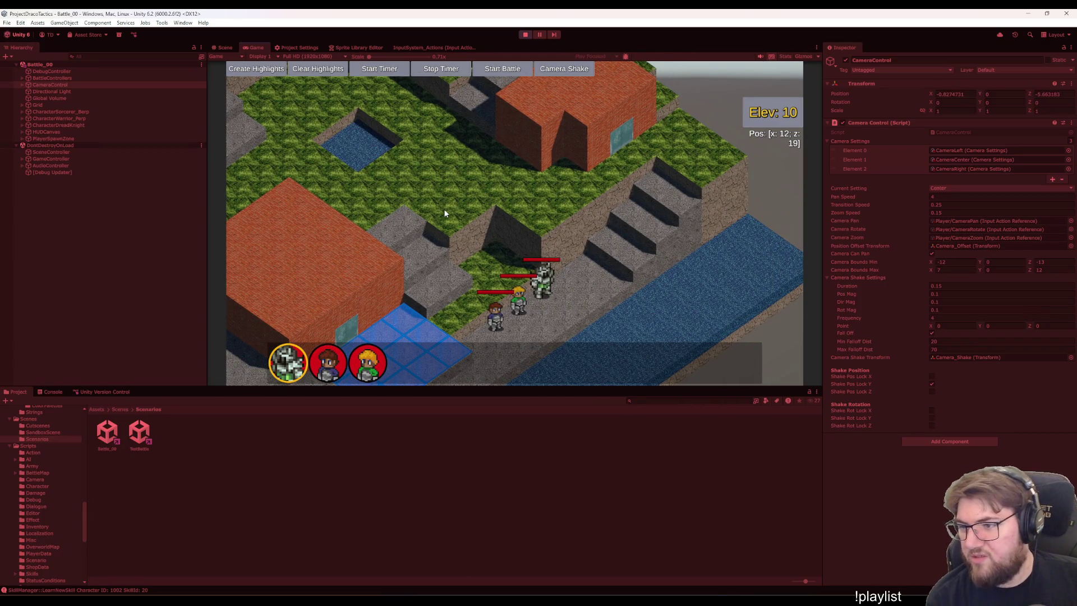
pyautogui.press('a')
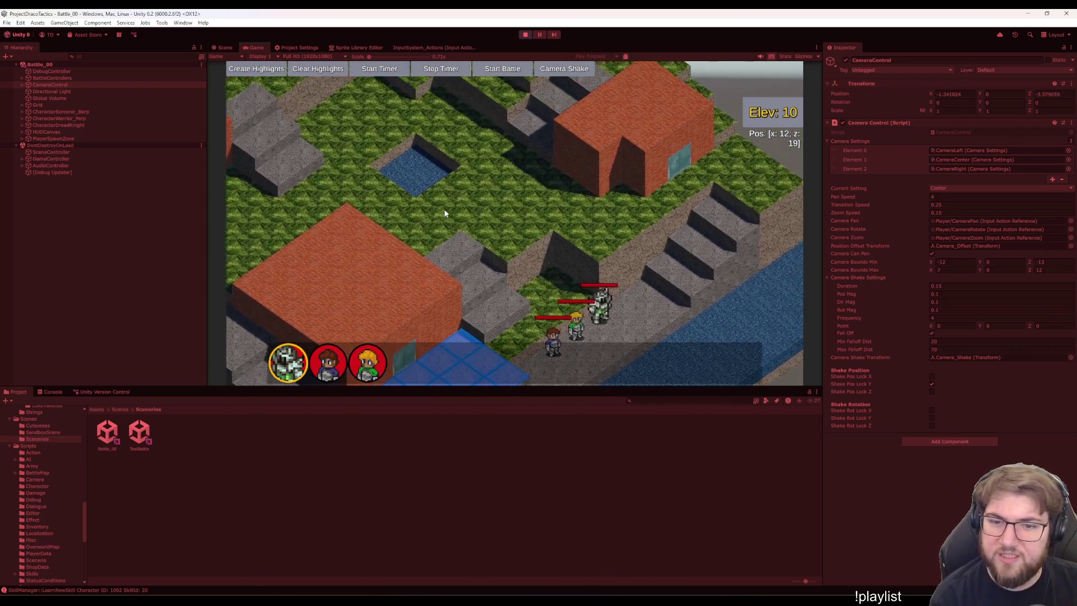
pyautogui.press('s')
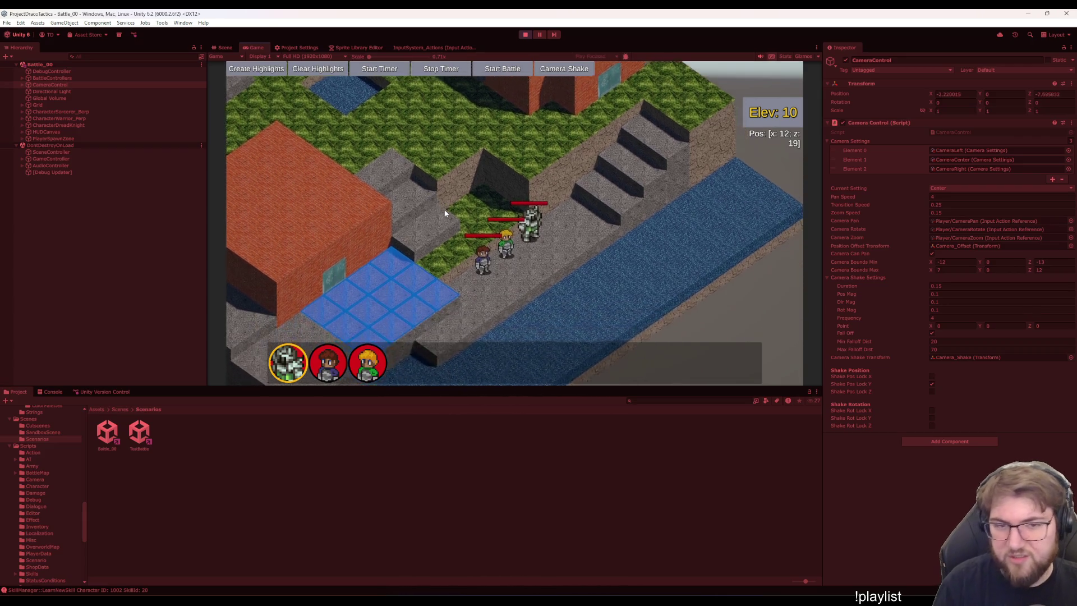
pyautogui.press('a')
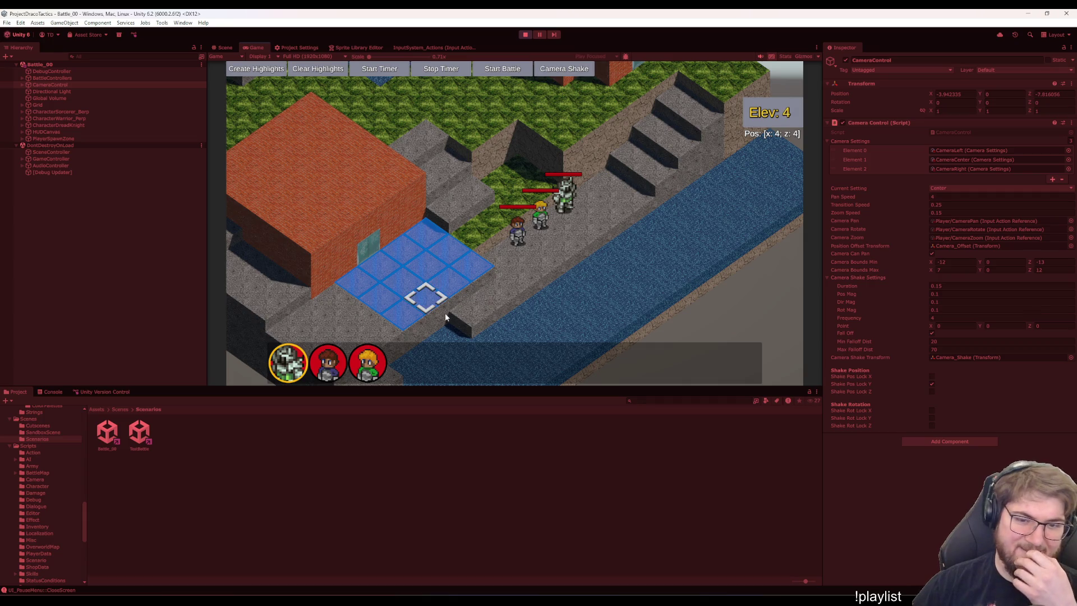
pyautogui.click(525, 36)
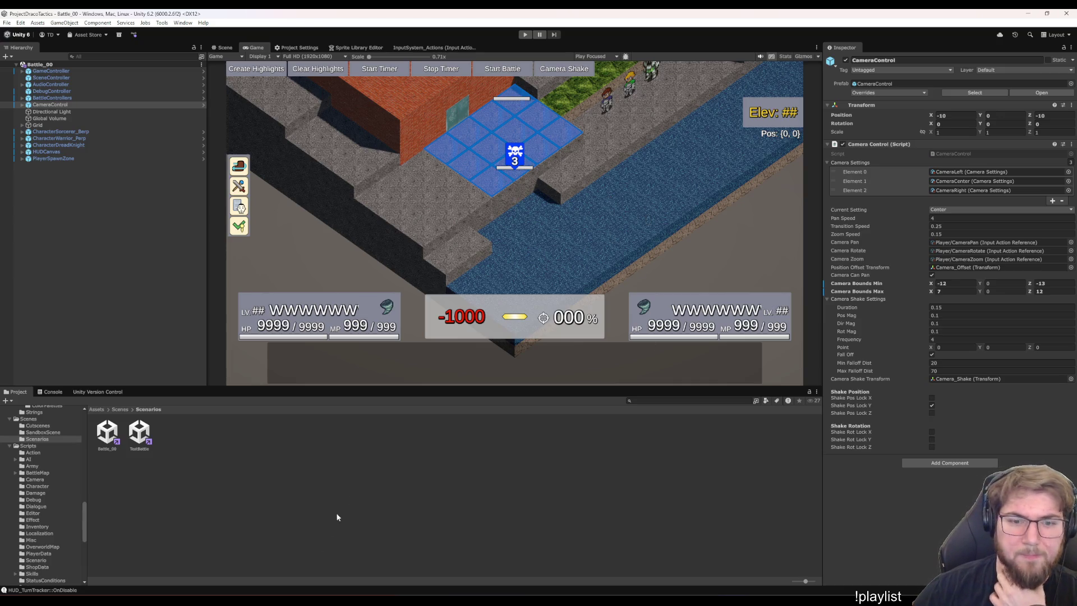
# Open the StartMenu scene from the Scenes folder and run it in Play mode.
pyautogui.click(243, 474)
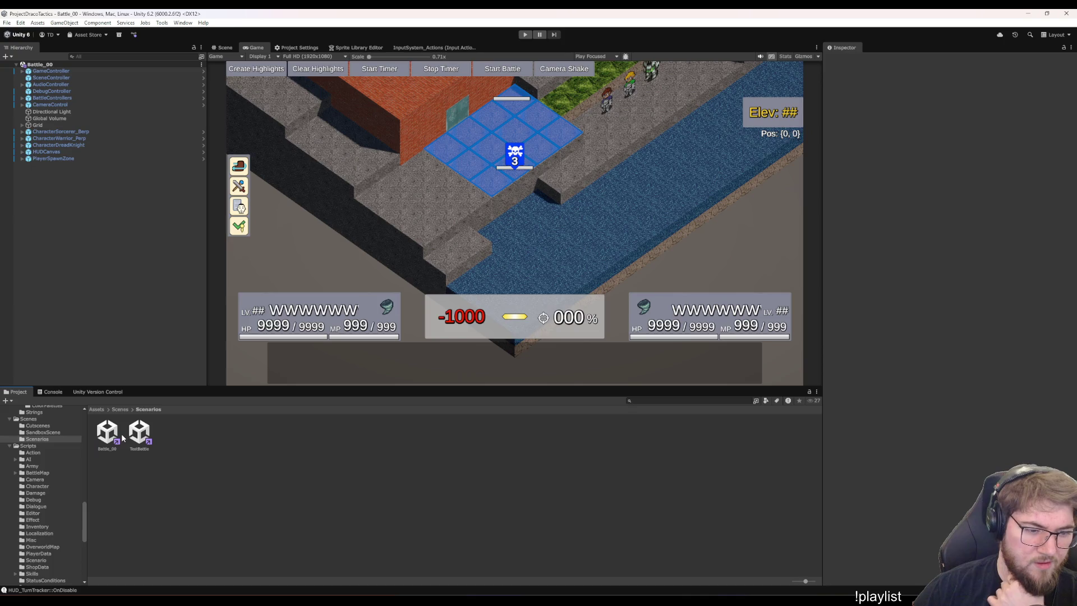
pyautogui.click(28, 419)
pyautogui.doubleClick(651, 433)
pyautogui.click(524, 34)
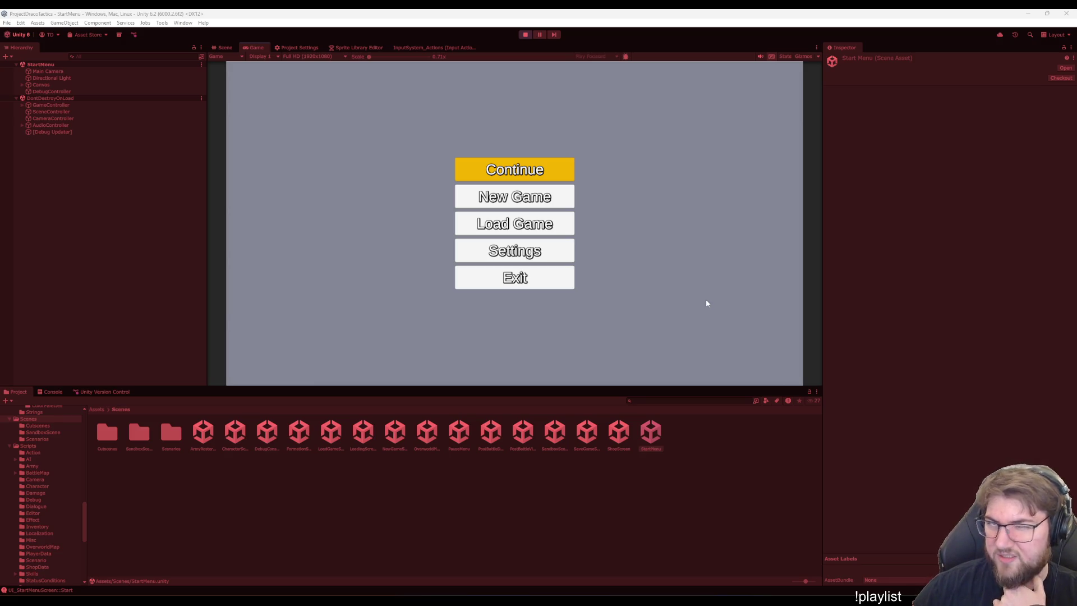
pyautogui.click(730, 247)
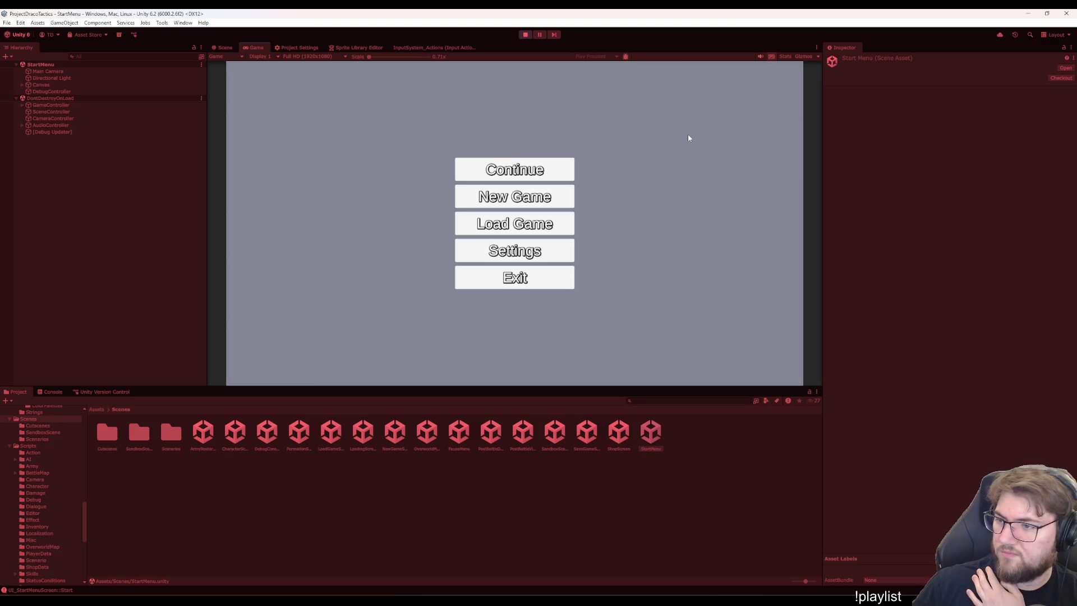
# In SceneController.cs, delete the check 5 and check 4 debug log lines from UnloadingScene.
pyautogui.click(666, 517)
pyautogui.hotkey('alt', 'Tab')
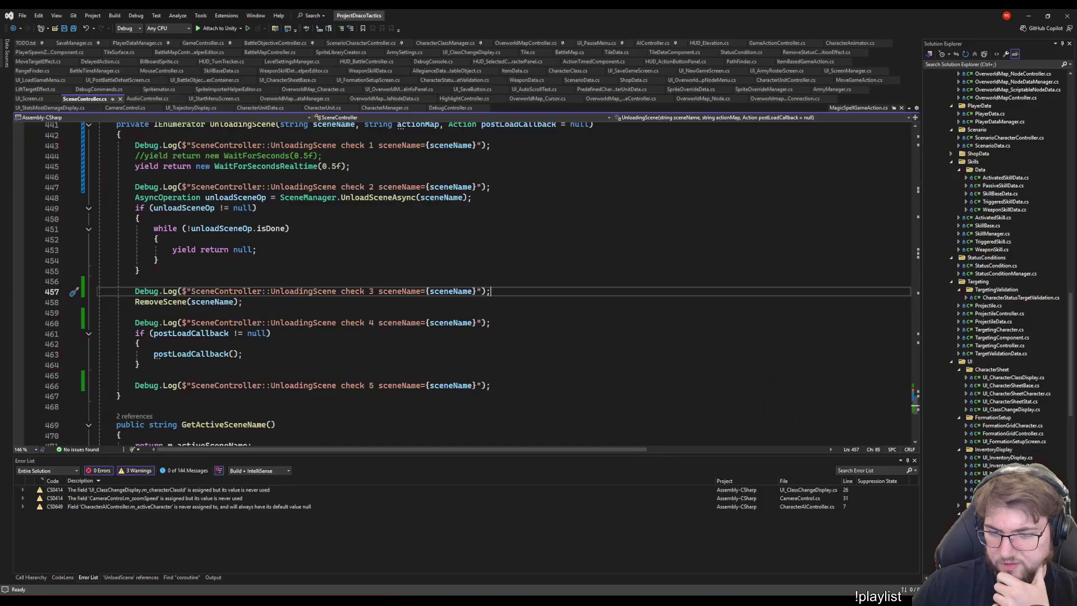
pyautogui.press('Up')
pyautogui.press('Up')
pyautogui.press('Up')
pyautogui.press('Down')
pyautogui.press('Down')
pyautogui.press('Down')
pyautogui.click(529, 386)
pyautogui.hotkey('shift', 'Up')
pyautogui.hotkey('shift', 'Up')
pyautogui.press('Delete')
pyautogui.click(512, 321)
pyautogui.hotkey('shift', 'Up')
pyautogui.press('Delete')
# Delete the check 3, 2 and 1 debug logs plus the commented-out wait.
pyautogui.click(510, 293)
pyautogui.hotkey('shift', 'Up')
pyautogui.hotkey('shift', 'Up')
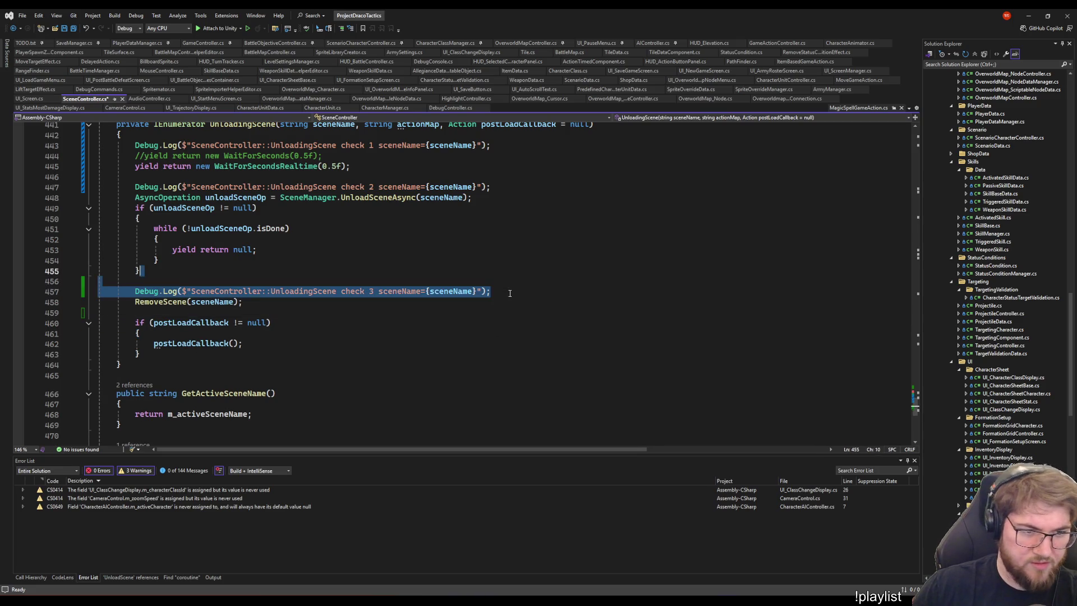
pyautogui.press('Delete')
pyautogui.click(491, 187)
pyautogui.hotkey('shift', 'Up')
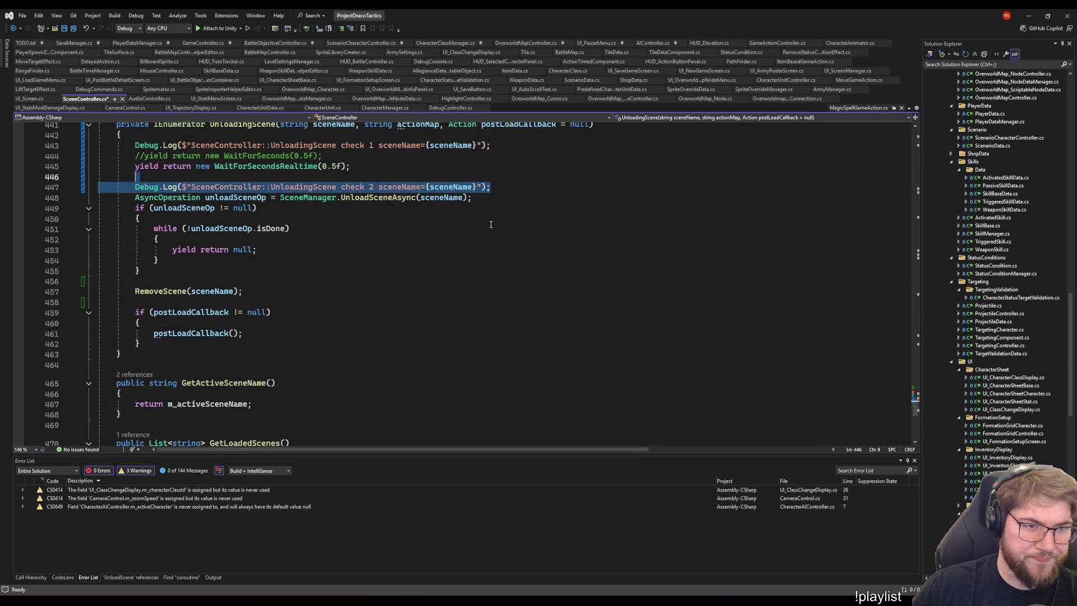
pyautogui.press('Delete')
pyautogui.click(390, 220)
pyautogui.hotkey('shift', 'Up')
pyautogui.hotkey('shift', 'Up')
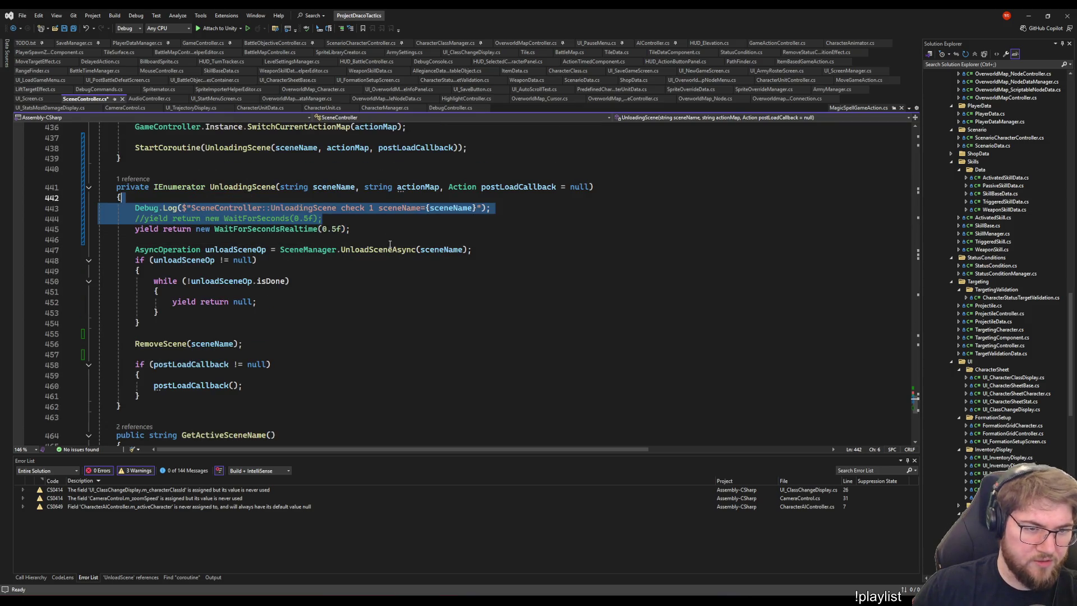
pyautogui.press('Delete')
# Move the preLoadCallback check and action-map switch from UnloadScene to the start of UnloadingScene.
pyautogui.scroll(4, 390, 243)
pyautogui.click(216, 270)
pyautogui.press('End')
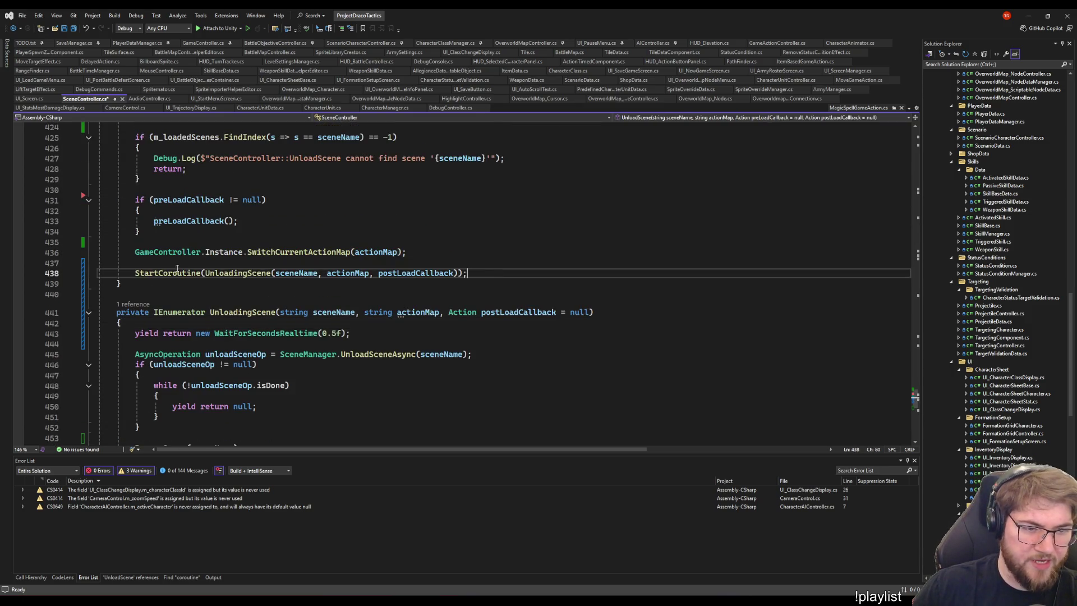
pyautogui.click(430, 254)
pyautogui.keyDown('shift'); pyautogui.click(148, 203); pyautogui.keyUp('shift')
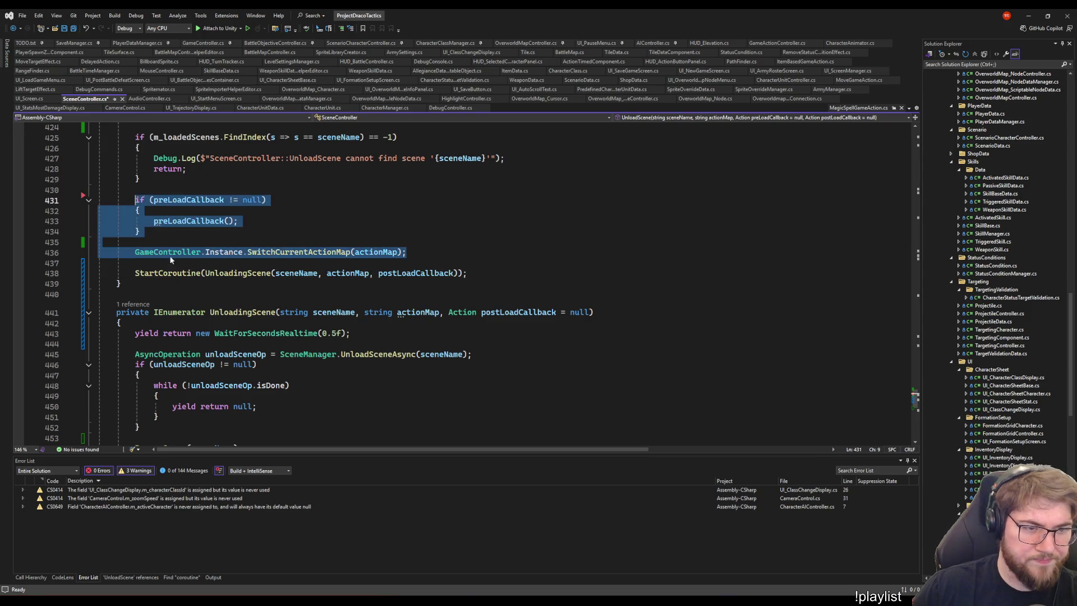
pyautogui.hotkey('shift', 'Home')
pyautogui.hotkey('ctrl', 'c')
pyautogui.press('Delete')
pyautogui.click(146, 261)
pyautogui.press('Down')
pyautogui.press('Return')
pyautogui.press('Up')
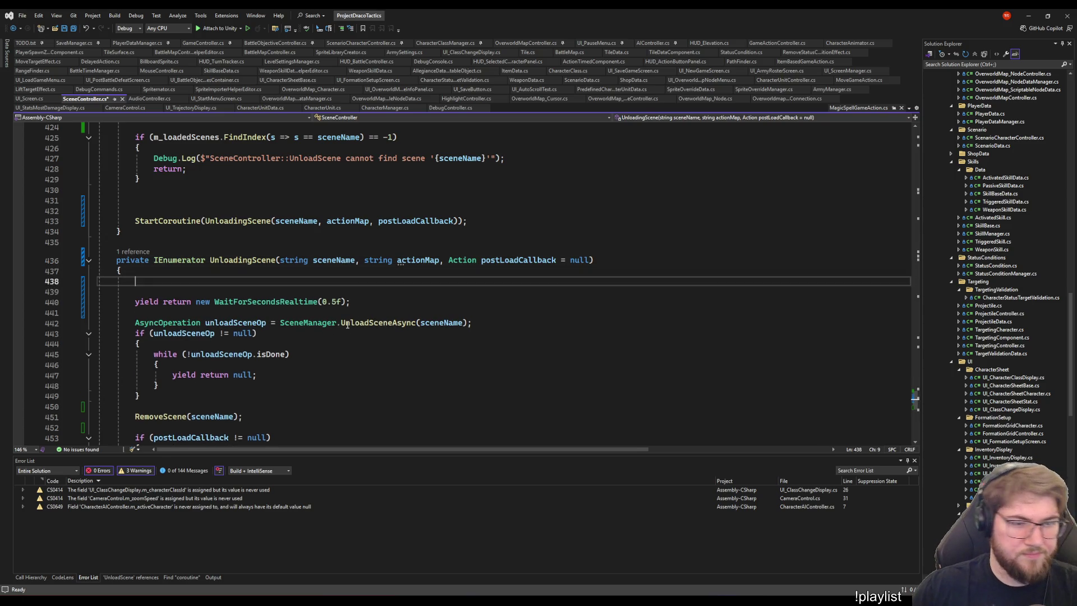
pyautogui.hotkey('ctrl', 'v')
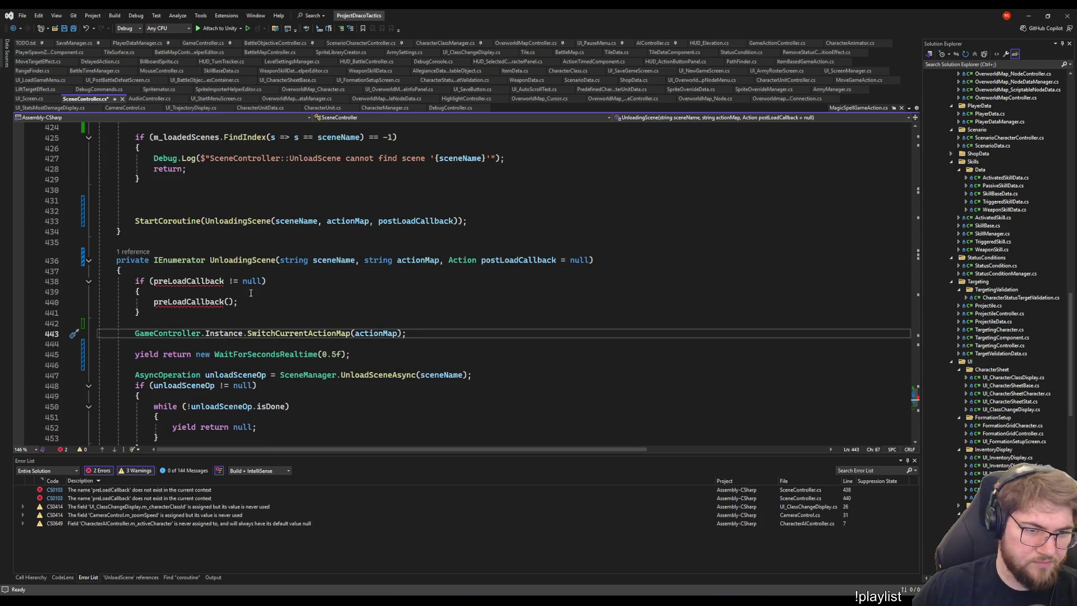
# Add preLoadCallback to UnloadingScene's parameters and pass it in the StartCoroutine call.
pyautogui.scroll(3, 449, 176)
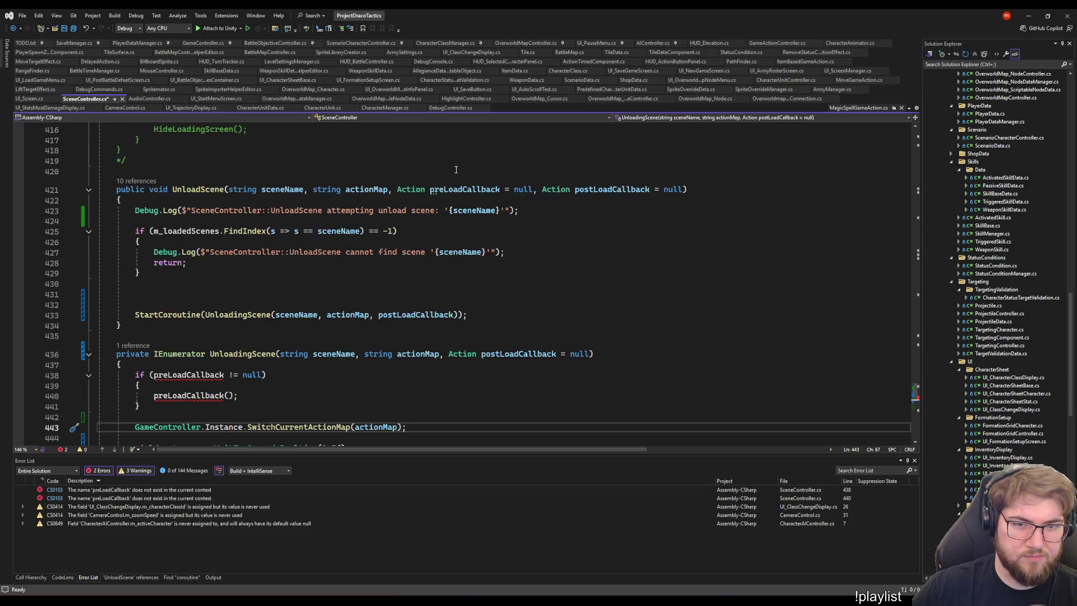
pyautogui.click(397, 189)
pyautogui.keyDown('shift'); pyautogui.click(537, 189); pyautogui.keyUp('shift')
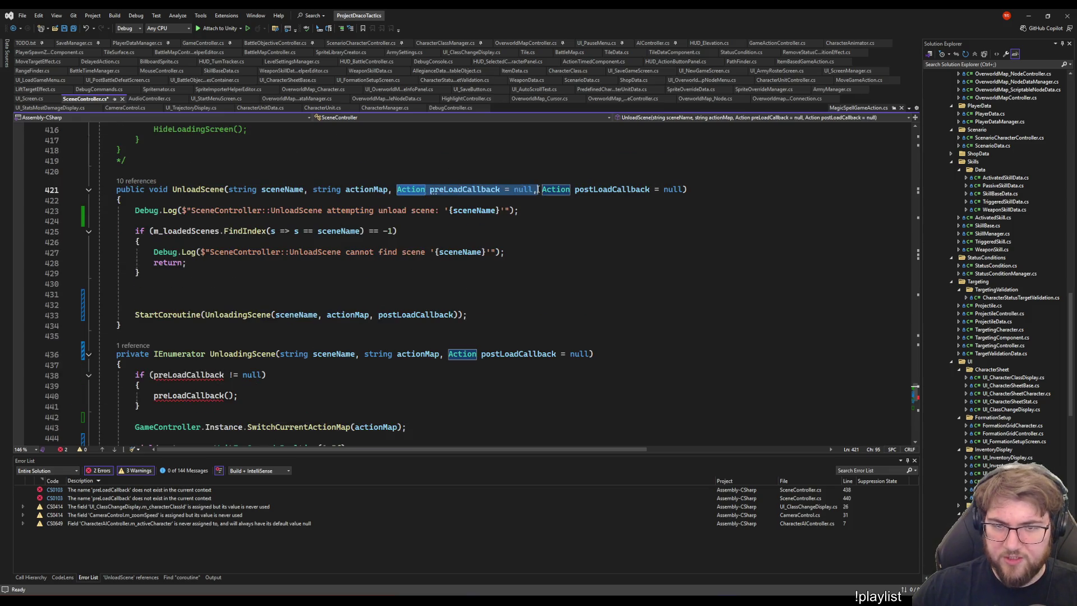
pyautogui.hotkey('ctrl', 'c')
pyautogui.click(378, 315)
pyautogui.hotkey('ctrl', 'v')
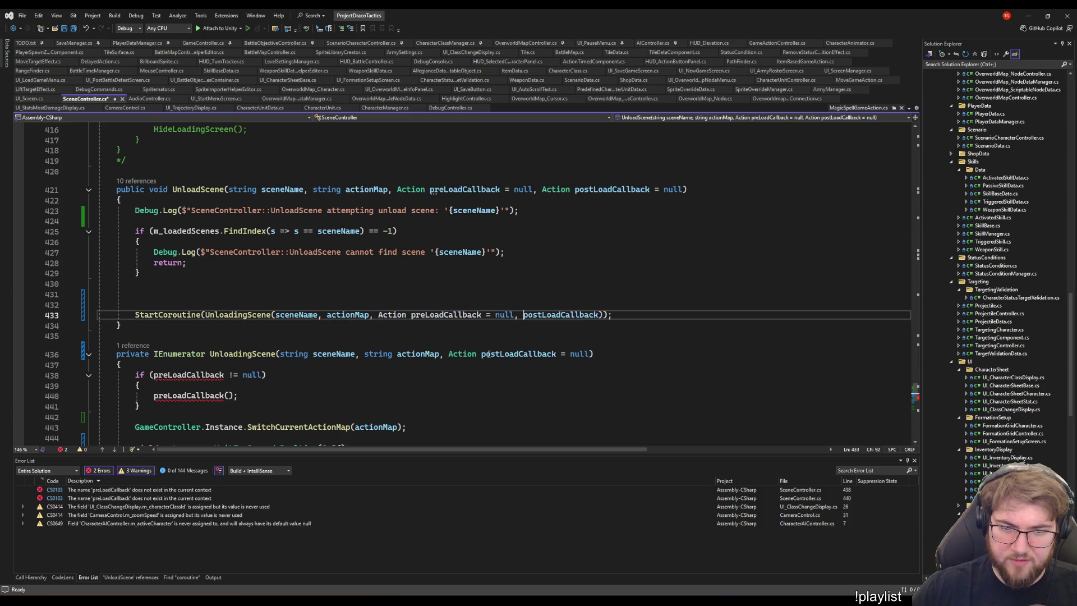
pyautogui.click(448, 353)
pyautogui.hotkey('ctrl', 'v')
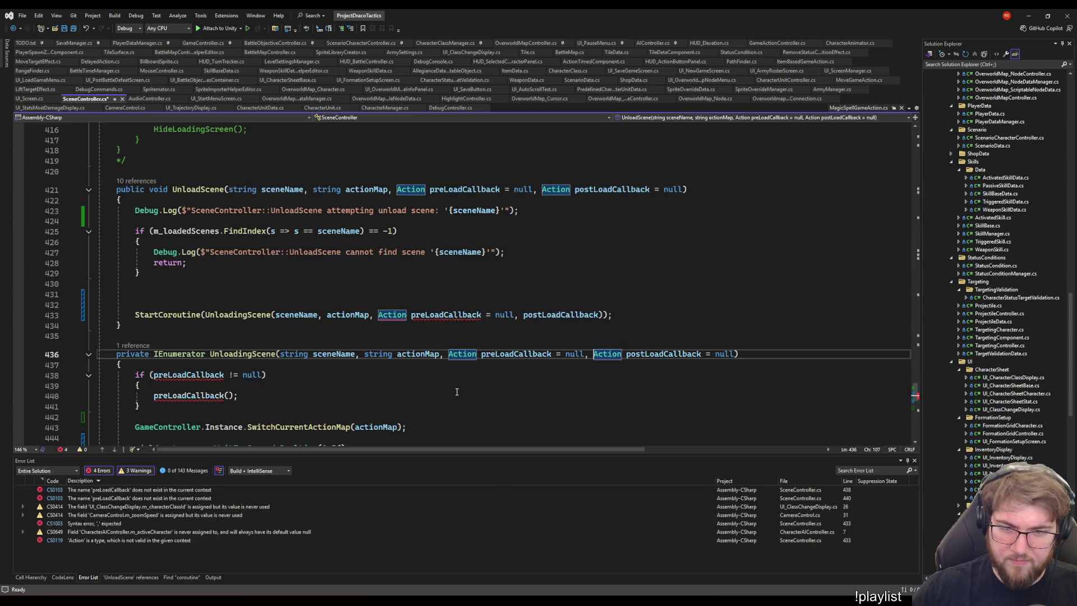
pyautogui.click(410, 314)
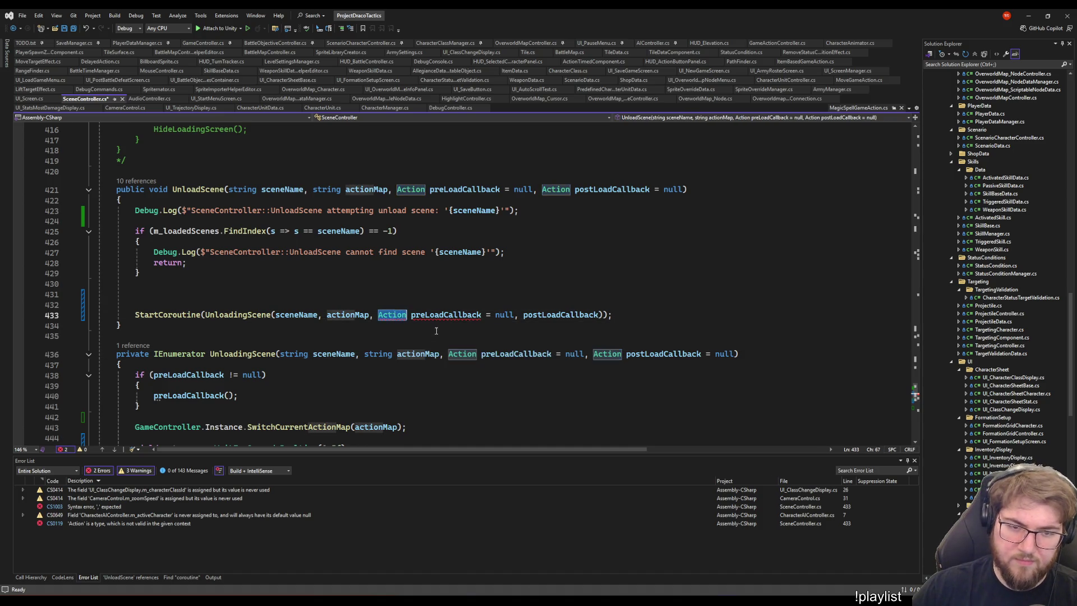
pyautogui.hotkey('ctrl', 'BackSpace')
pyautogui.click(452, 315)
pyautogui.moveTo(452, 316); pyautogui.dragTo(481, 315)
pyautogui.press('Delete')
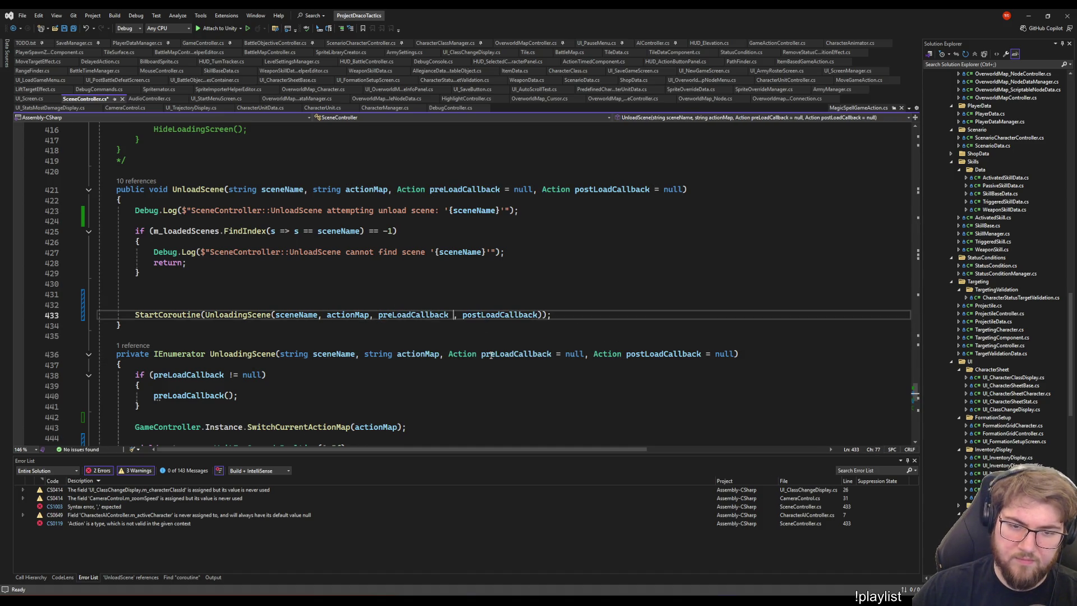
pyautogui.write(',')
# Remove the Debug.Log line and blank line from UnloadScene.
pyautogui.click(263, 221)
pyautogui.hotkey('shift', 'Up')
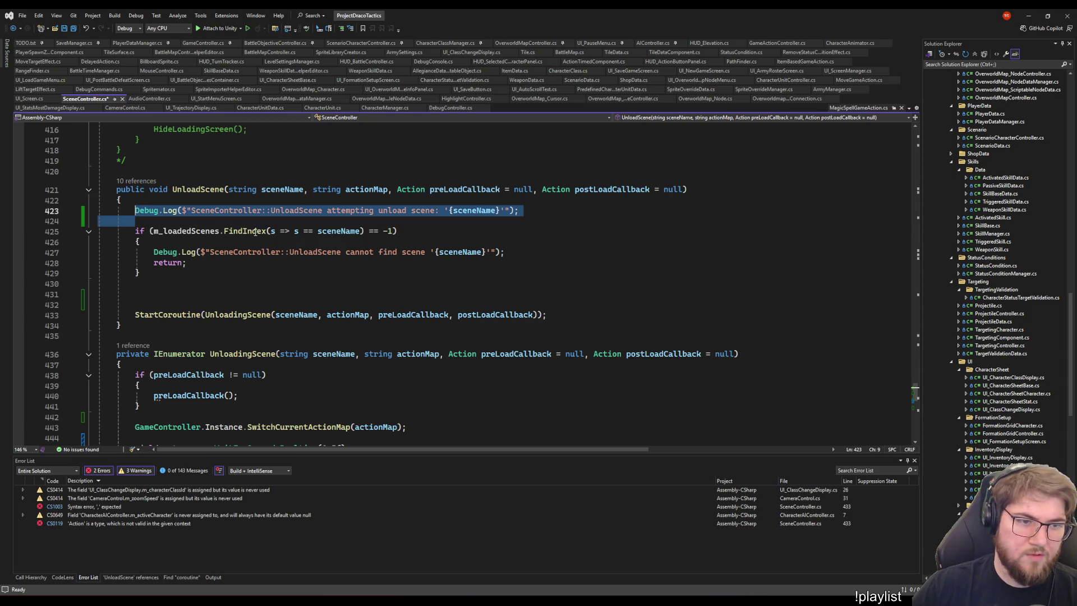
pyautogui.press('Delete')
pyautogui.scroll(5, 15, 277)
pyautogui.press('Up')
pyautogui.press('Up')
pyautogui.scroll(11, 179, 304)
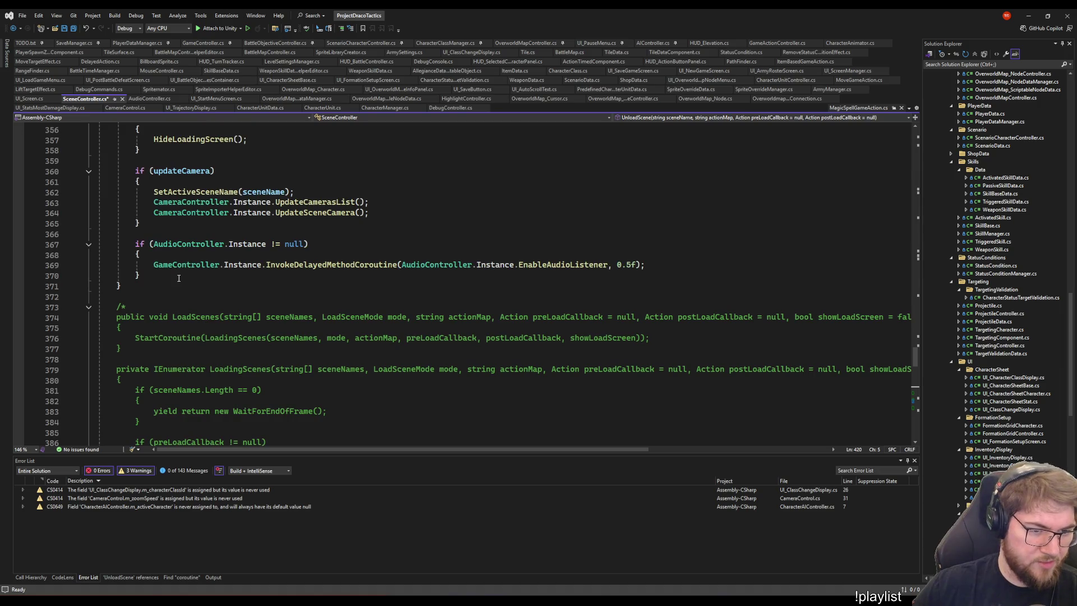
# Delete the commented-out LoadScenes block from SceneController.cs.
pyautogui.keyDown('shift'); pyautogui.click(172, 287); pyautogui.keyUp('shift')
pyautogui.scroll(-5, 529, 394)
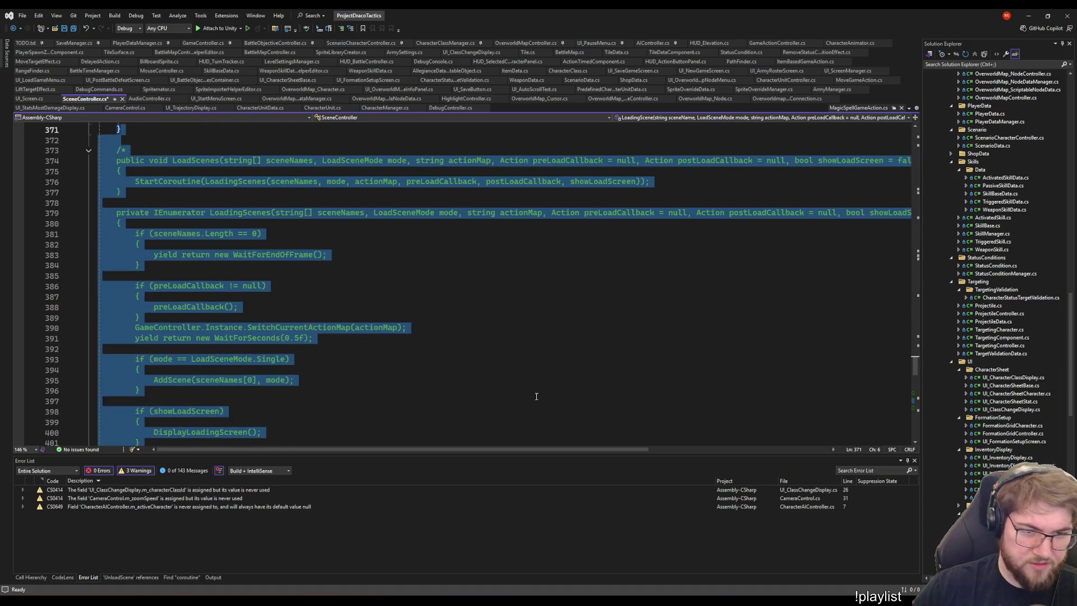
pyautogui.scroll(-3, 527, 386)
pyautogui.scroll(2, 516, 368)
pyautogui.scroll(-6, 516, 368)
pyautogui.scroll(1, 501, 347)
pyautogui.press('Delete')
pyautogui.scroll(5, 499, 351)
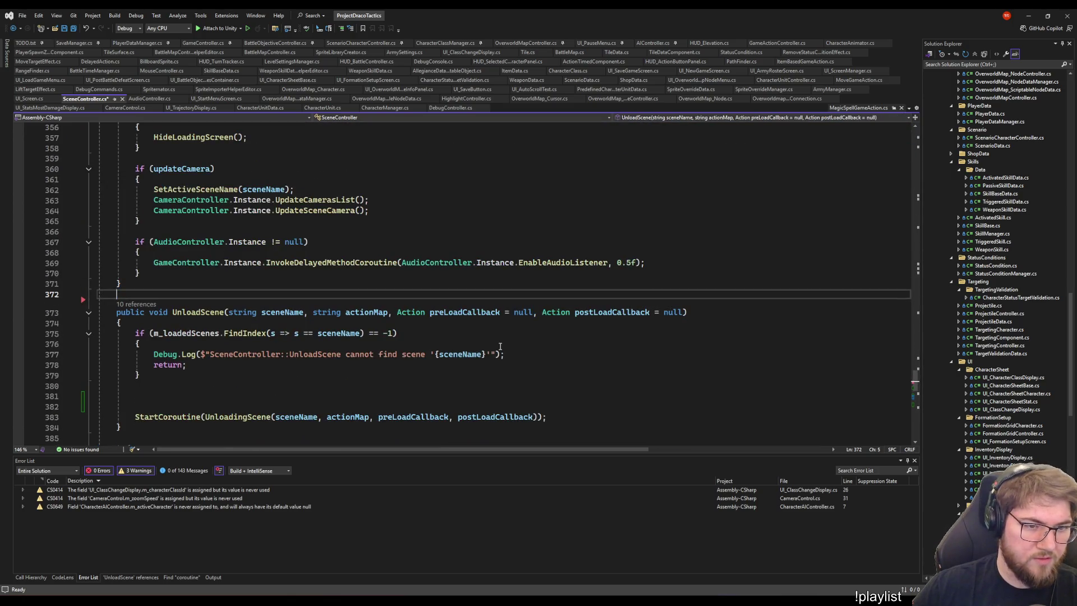
pyautogui.scroll(-7, 382, 210)
pyautogui.scroll(5, 382, 210)
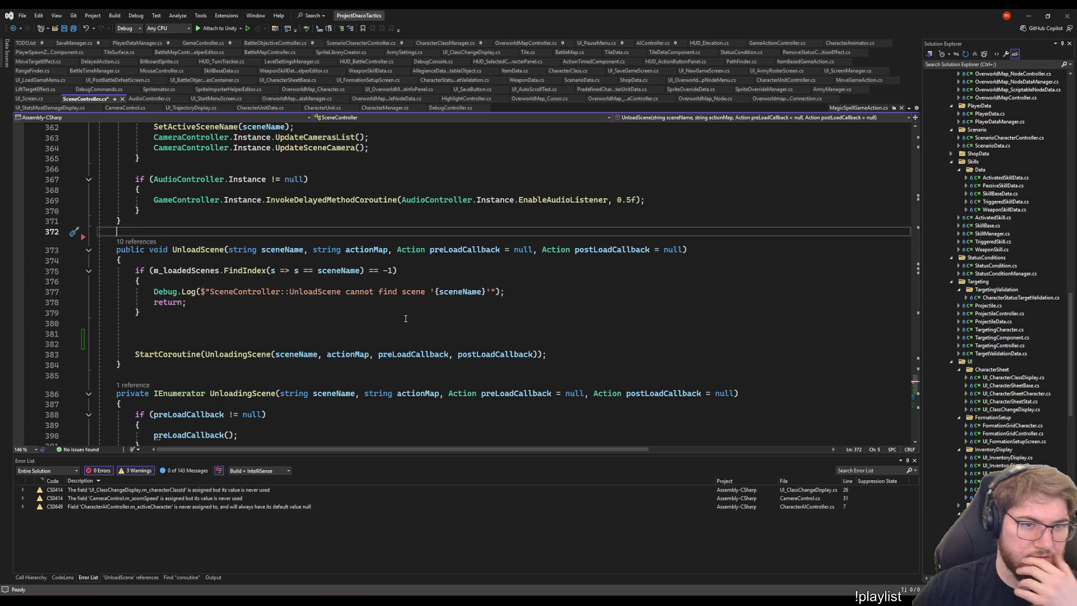
pyautogui.scroll(3, 370, 250)
pyautogui.click(140, 179)
pyautogui.scroll(9, 375, 253)
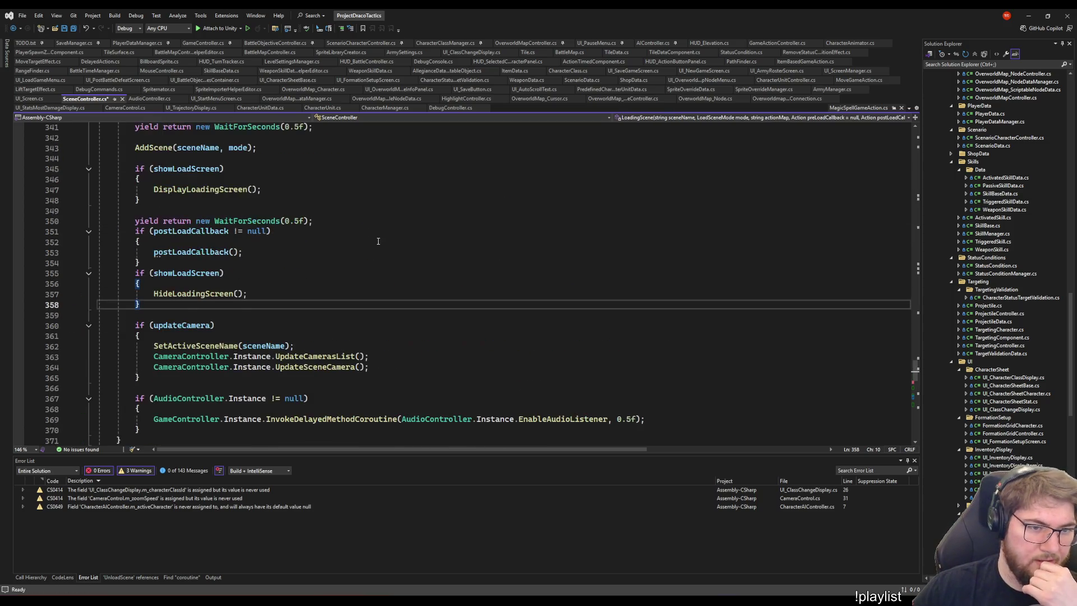
# Change WaitForSeconds to WaitForSecondsRealtime on lines 341 and 350 using IntelliSense.
pyautogui.click(359, 284)
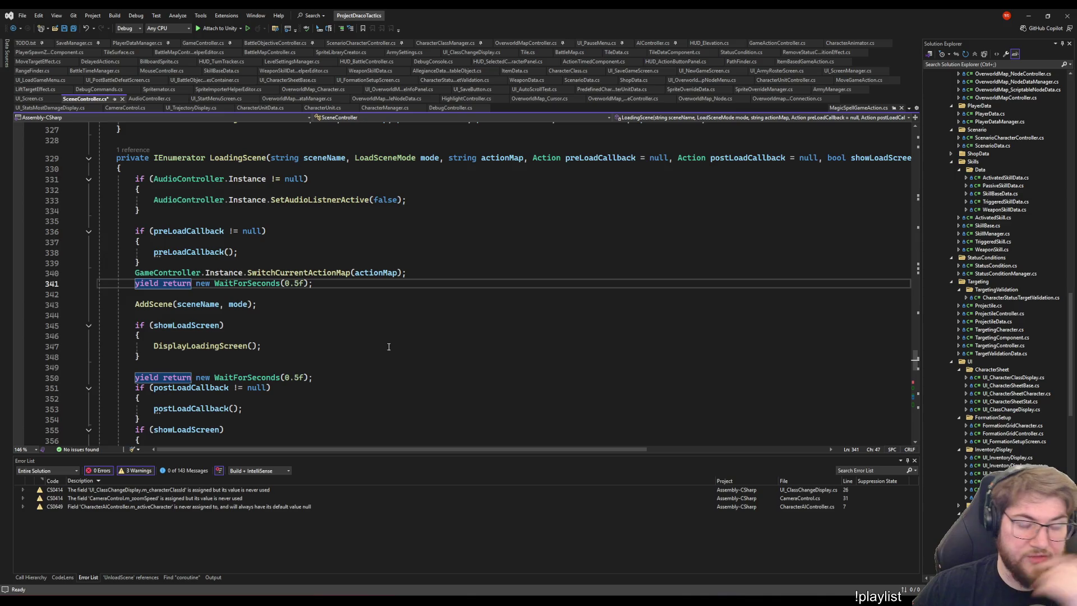
pyautogui.click(286, 284)
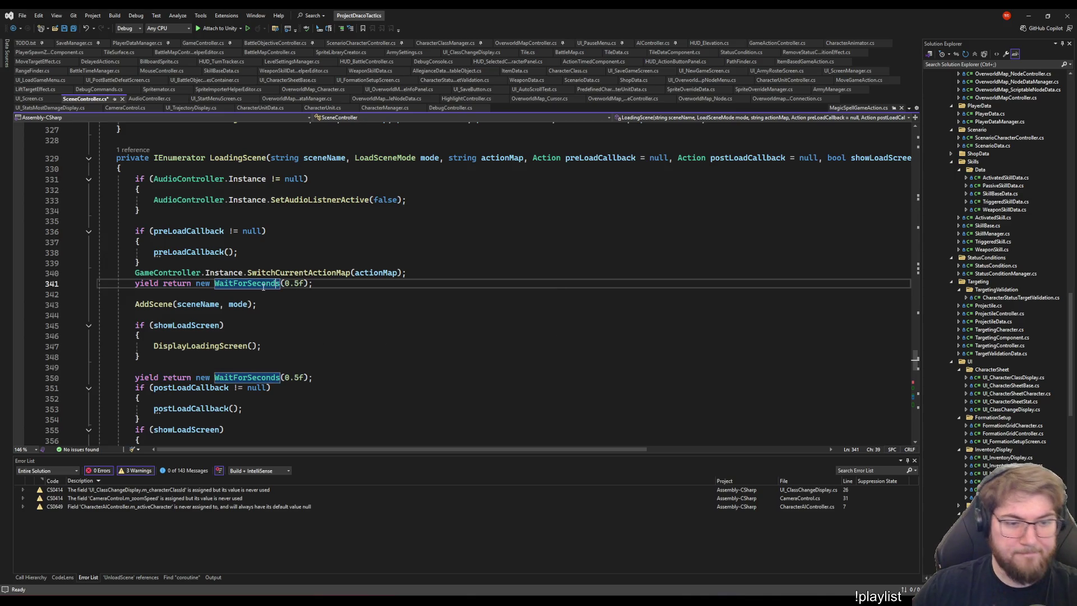
pyautogui.click(266, 283)
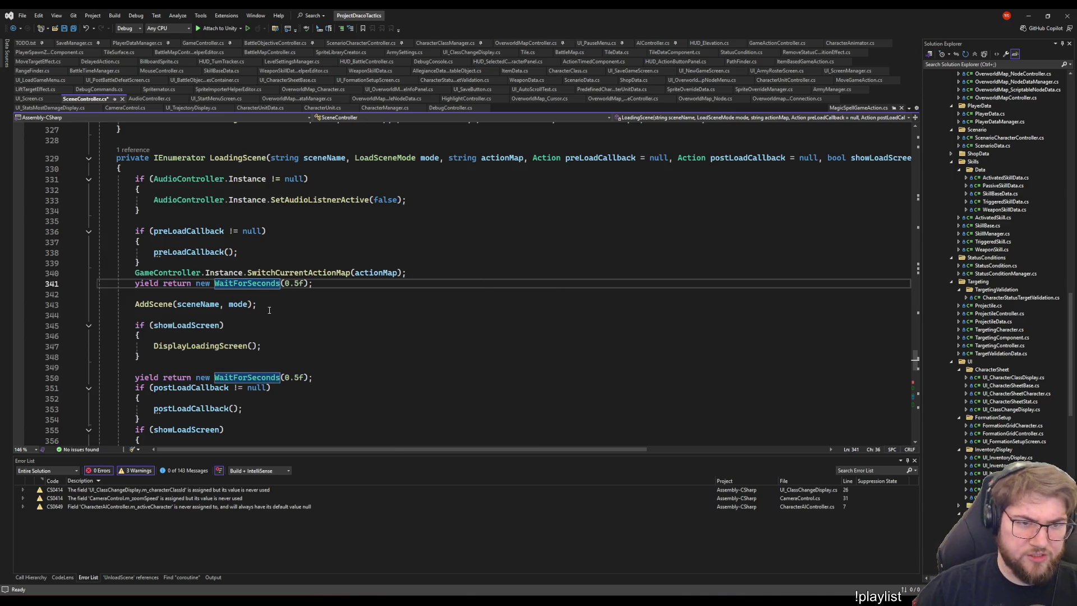
pyautogui.doubleClick(234, 283)
pyautogui.write('Wa')
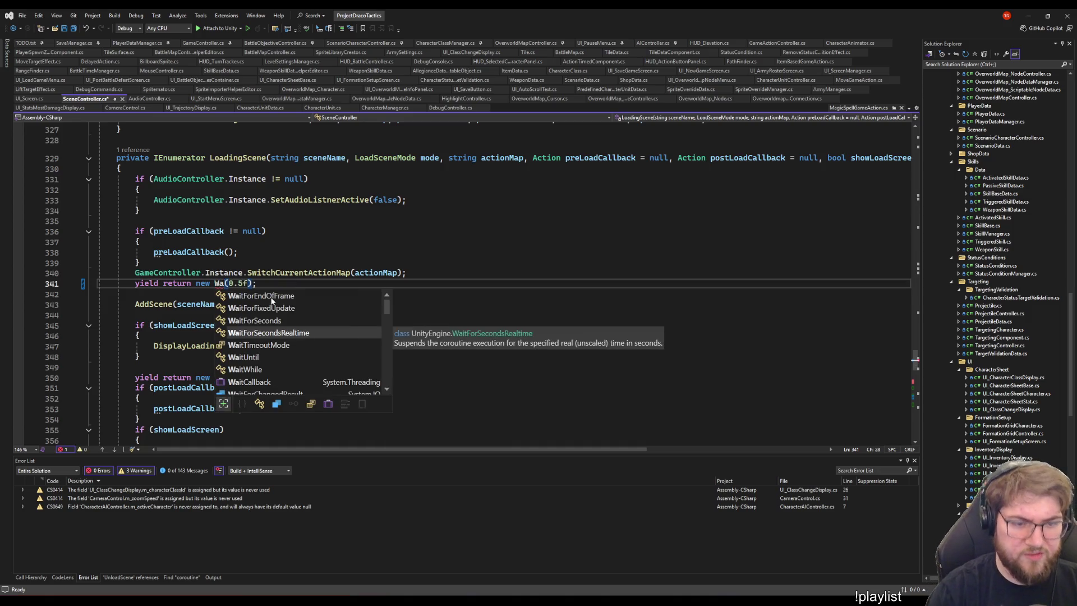
pyautogui.press('Tab')
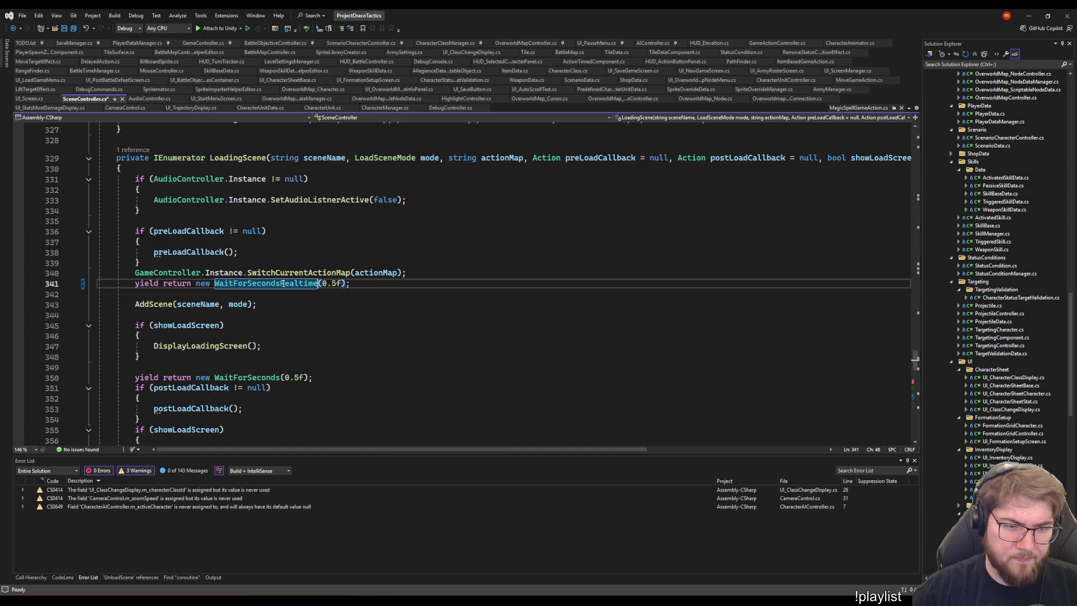
pyautogui.hotkey('ctrl', 'c')
pyautogui.doubleClick(247, 378)
pyautogui.hotkey('ctrl', 'v')
# Append 'Realtime' to the WaitForSeconds call on line 204.
pyautogui.scroll(12, 419, 331)
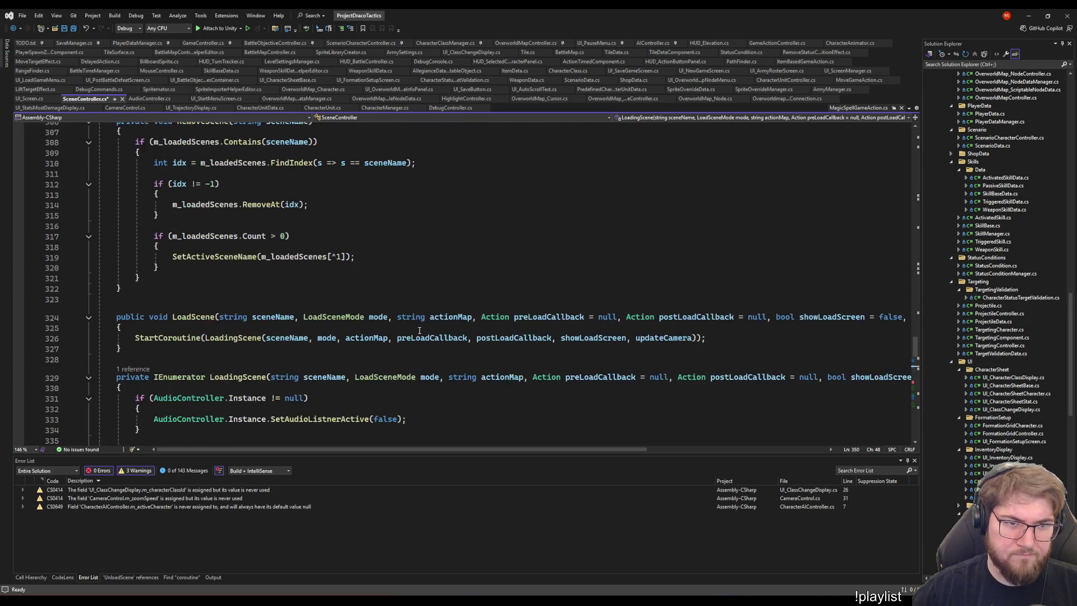
pyautogui.scroll(6, 419, 331)
pyautogui.scroll(16, 408, 342)
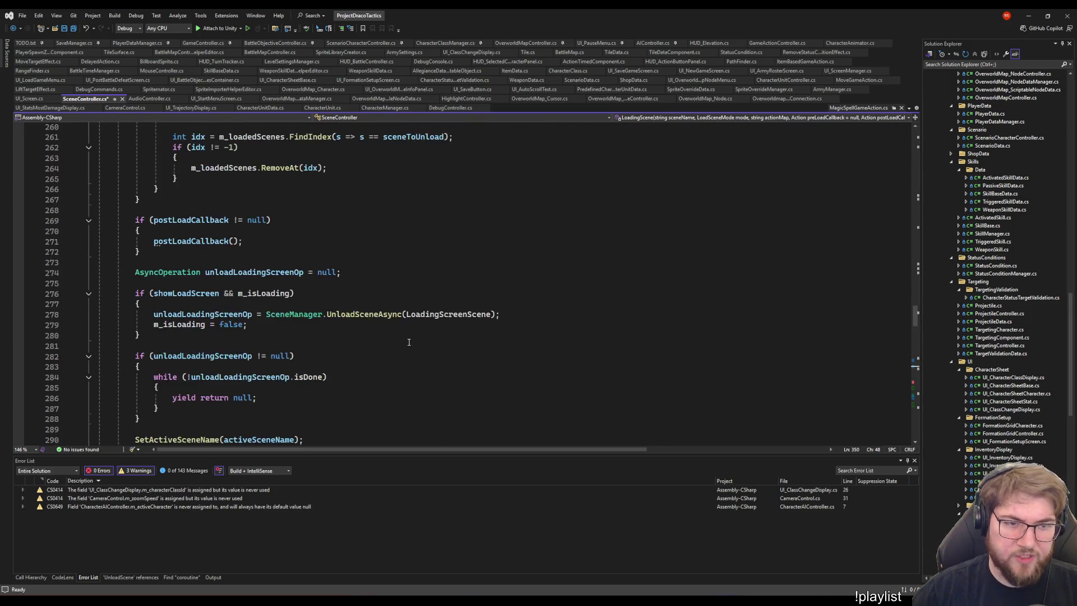
pyautogui.scroll(8, 409, 358)
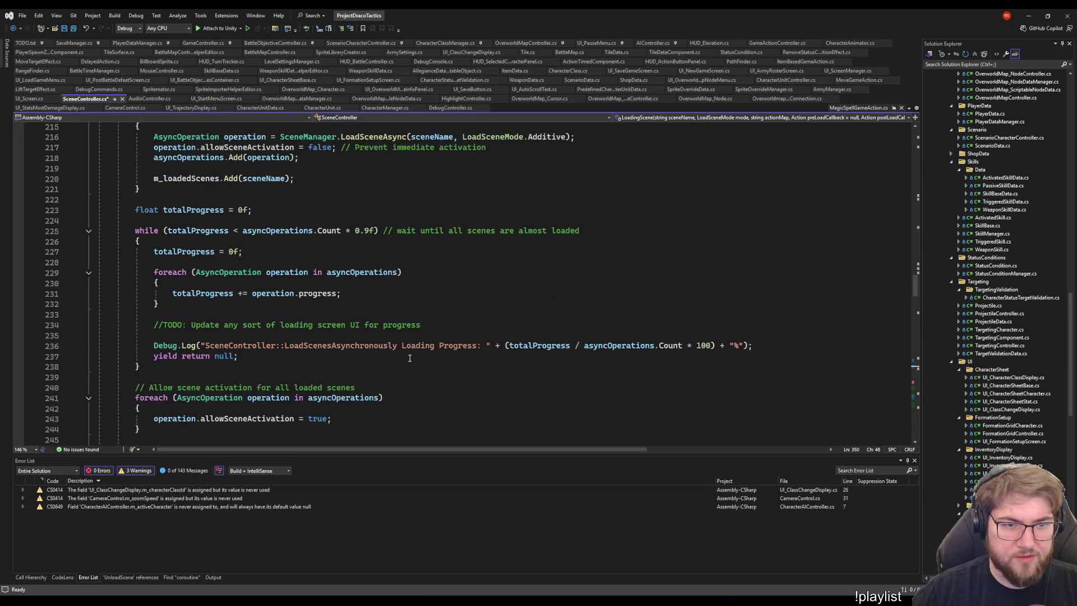
pyautogui.scroll(13, 300, 224)
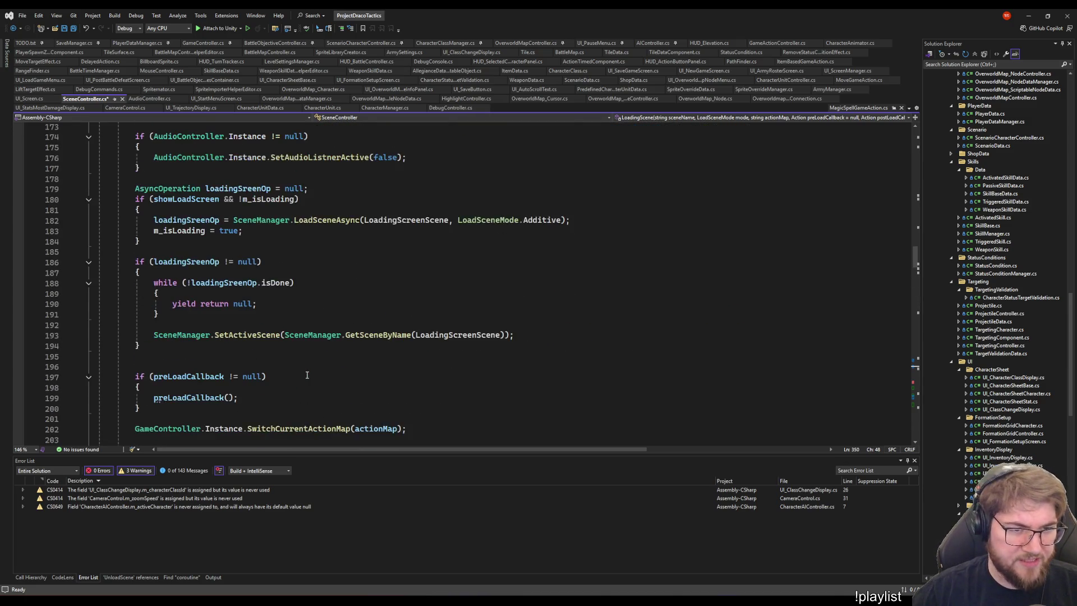
pyautogui.scroll(-11, 254, 282)
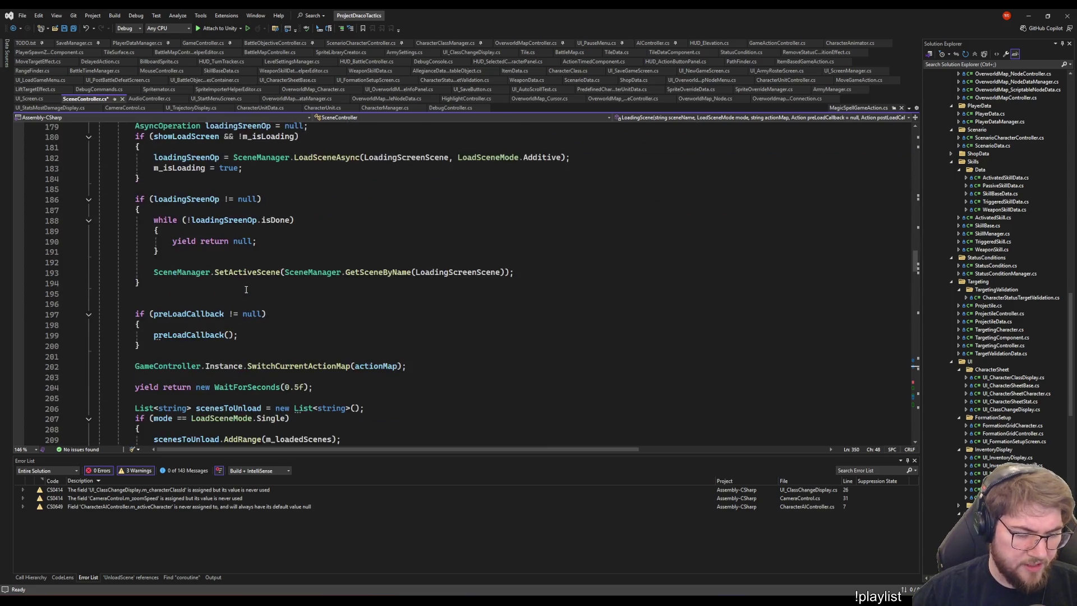
pyautogui.click(317, 231)
pyautogui.write('Realtime')
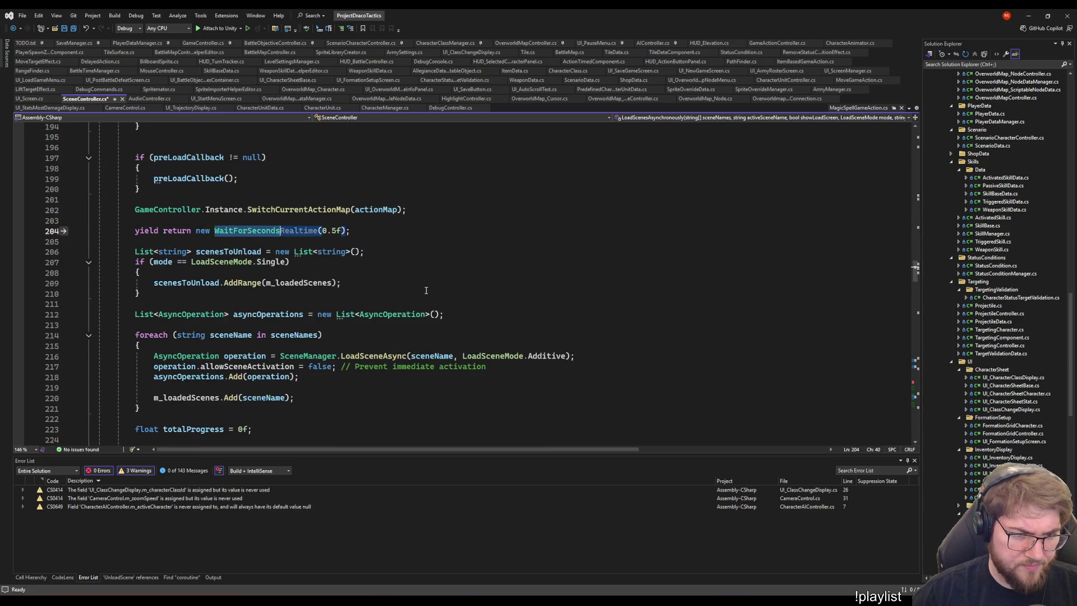
# Put the cursor at the end of the TODO comment, then at line 172.
pyautogui.scroll(-2, 442, 303)
pyautogui.scroll(-8, 441, 307)
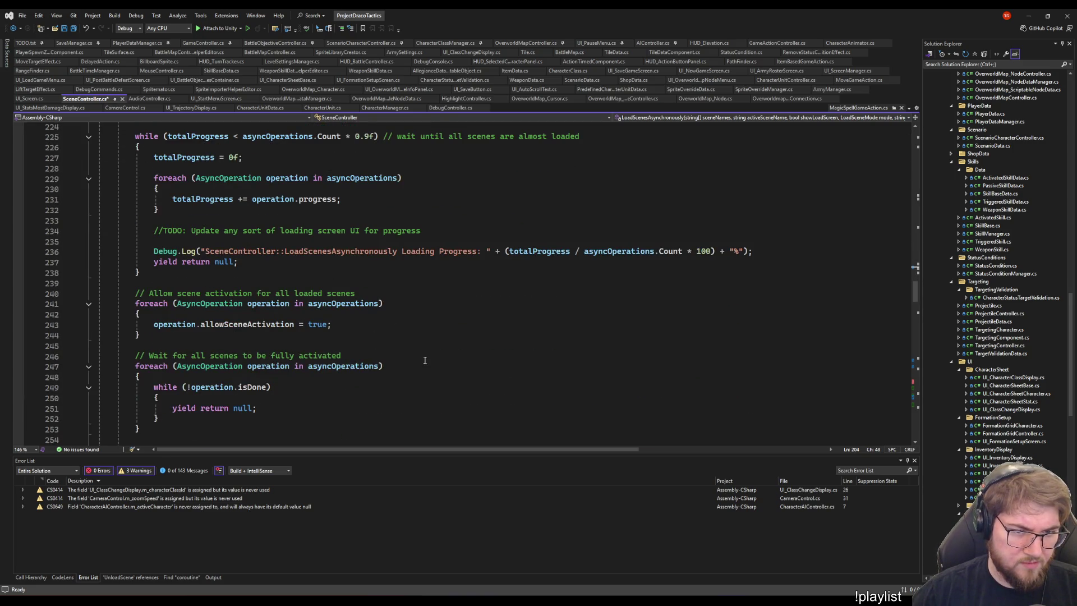
pyautogui.click(236, 241)
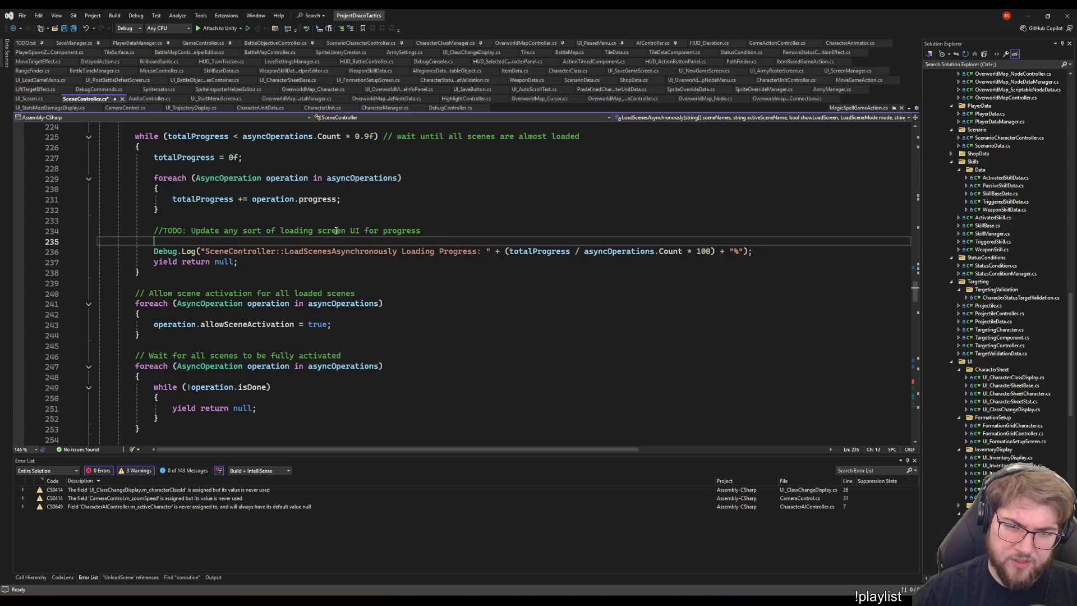
pyautogui.press('Up')
pyautogui.press('End')
pyautogui.scroll(1, 213, 241)
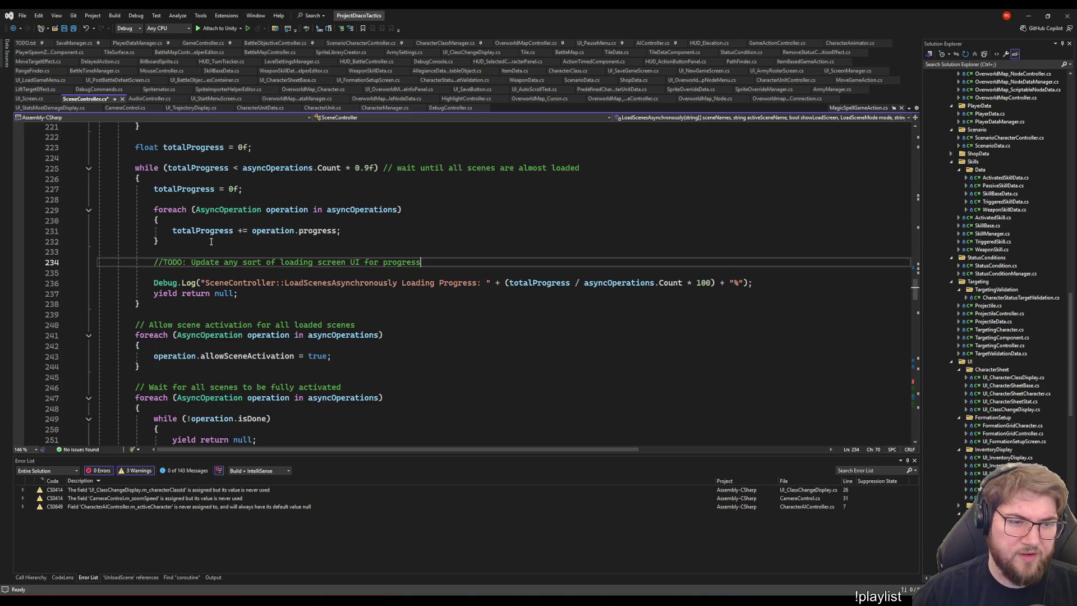
pyautogui.scroll(6, 213, 242)
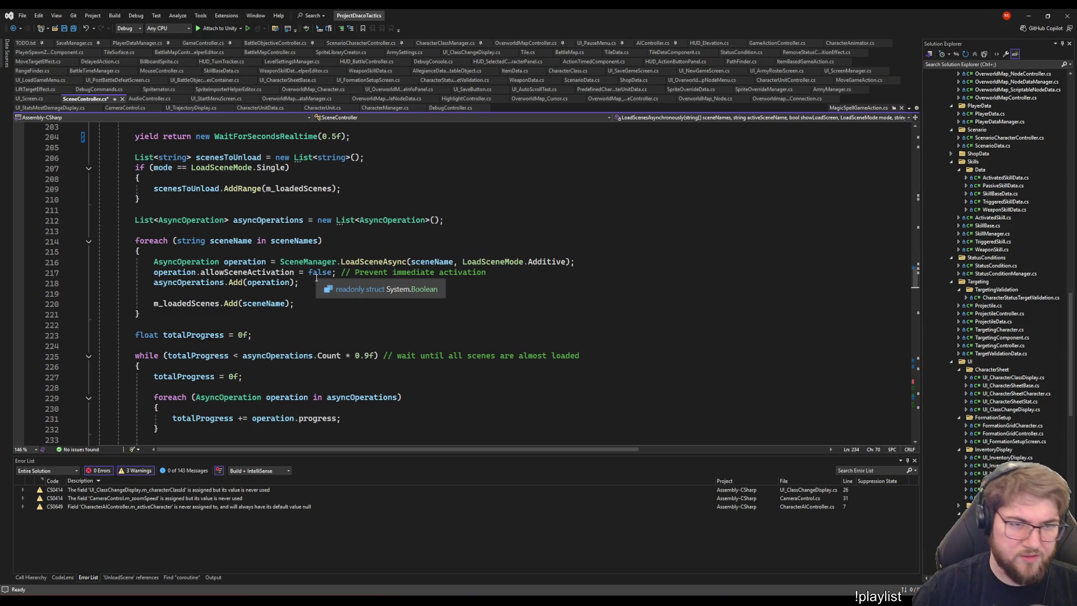
pyautogui.scroll(16, 316, 278)
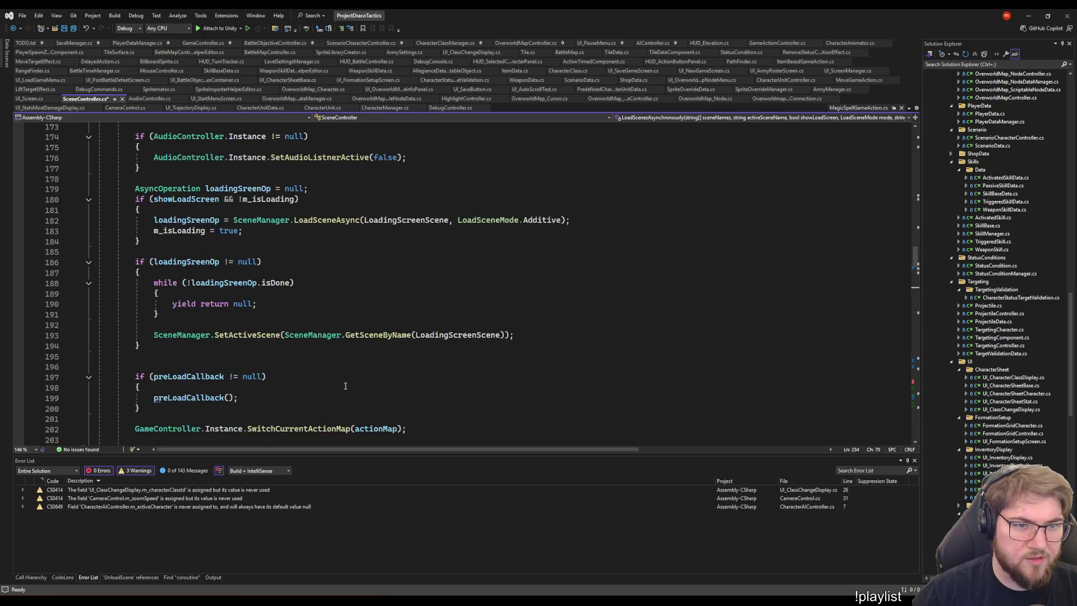
pyautogui.click(403, 303)
pyautogui.scroll(1, 403, 304)
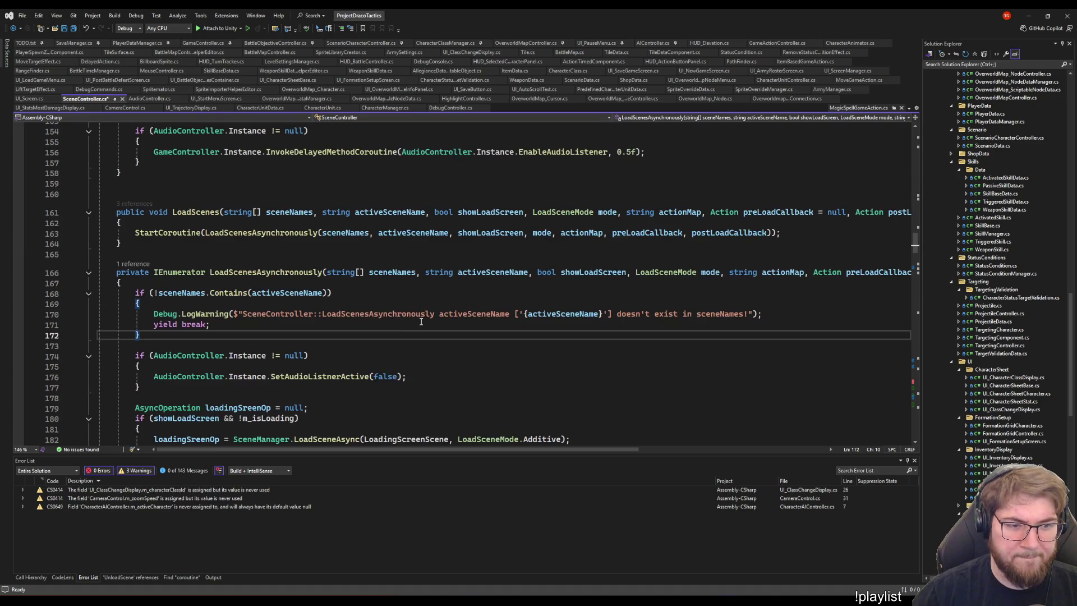
# Review SceneController.cs up to the postLoadCallback block near line 144.
pyautogui.scroll(11, 406, 342)
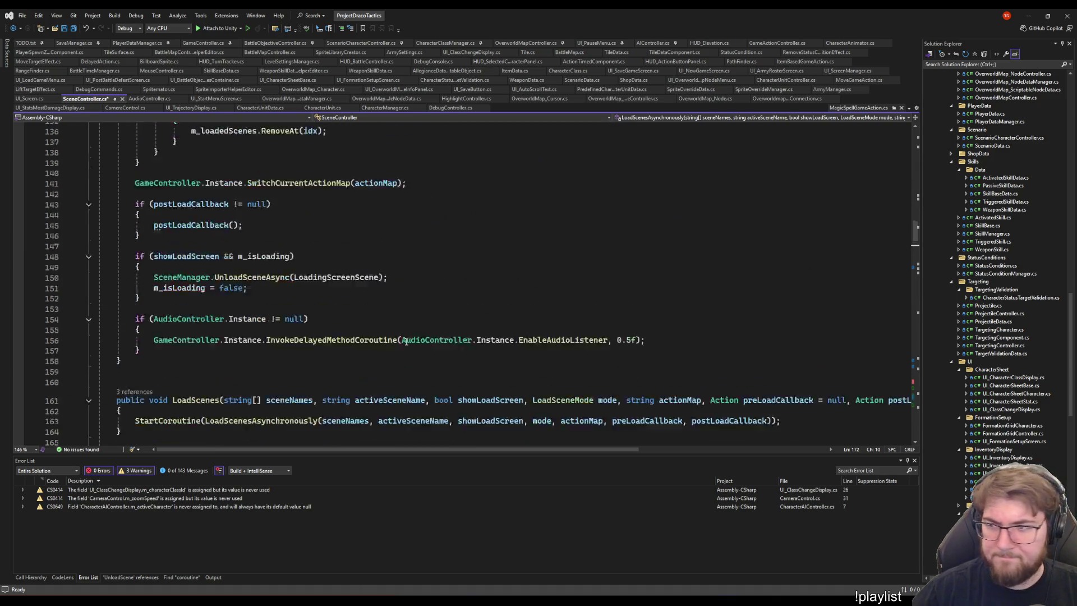
pyautogui.scroll(1, 388, 346)
pyautogui.scroll(-5, 384, 338)
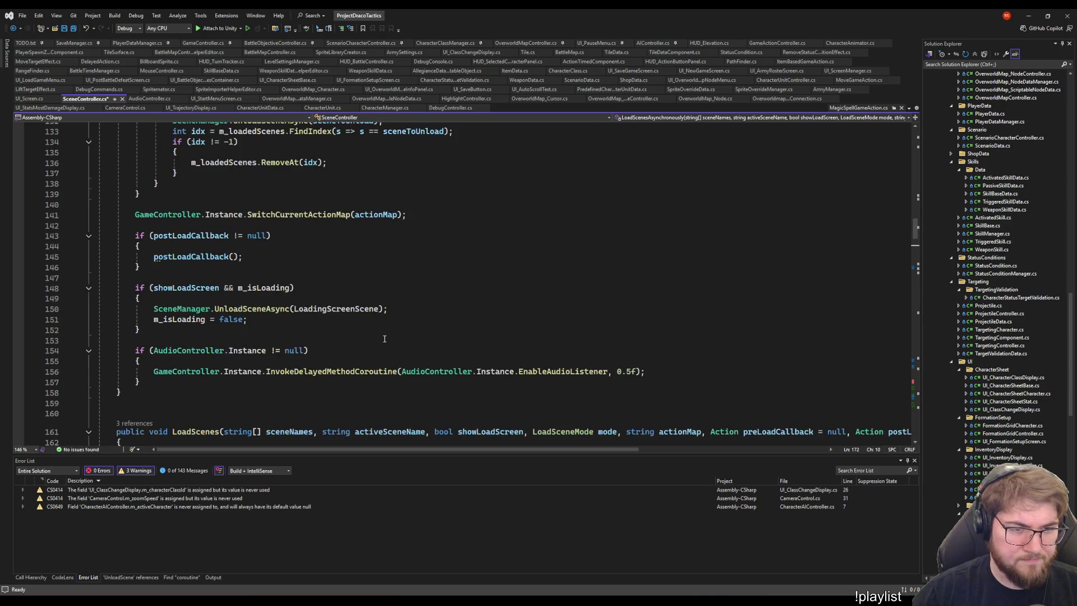
pyautogui.scroll(12, 312, 365)
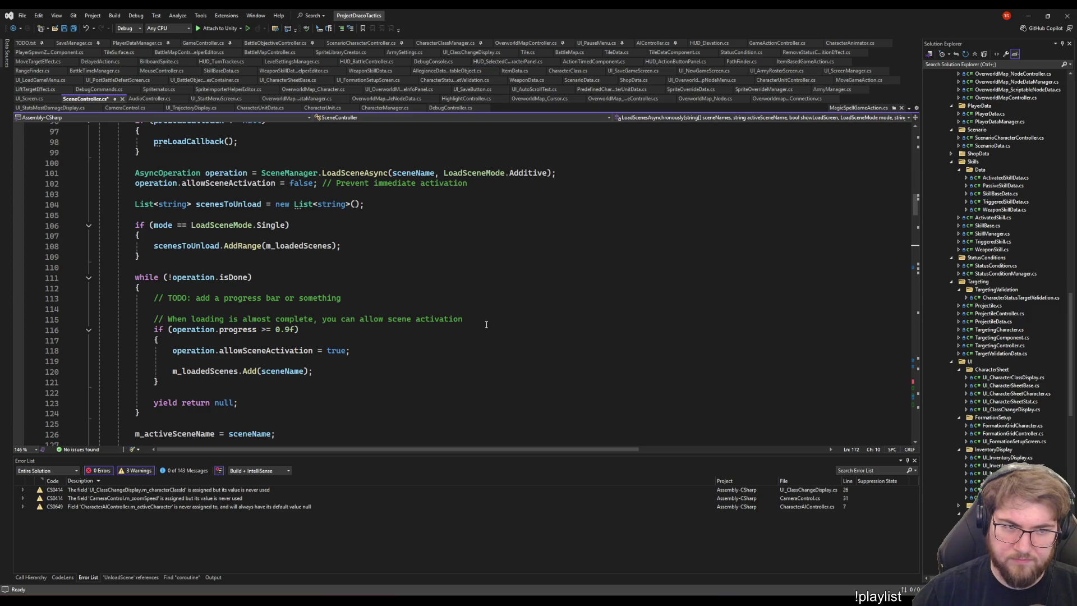
pyautogui.scroll(6, 483, 326)
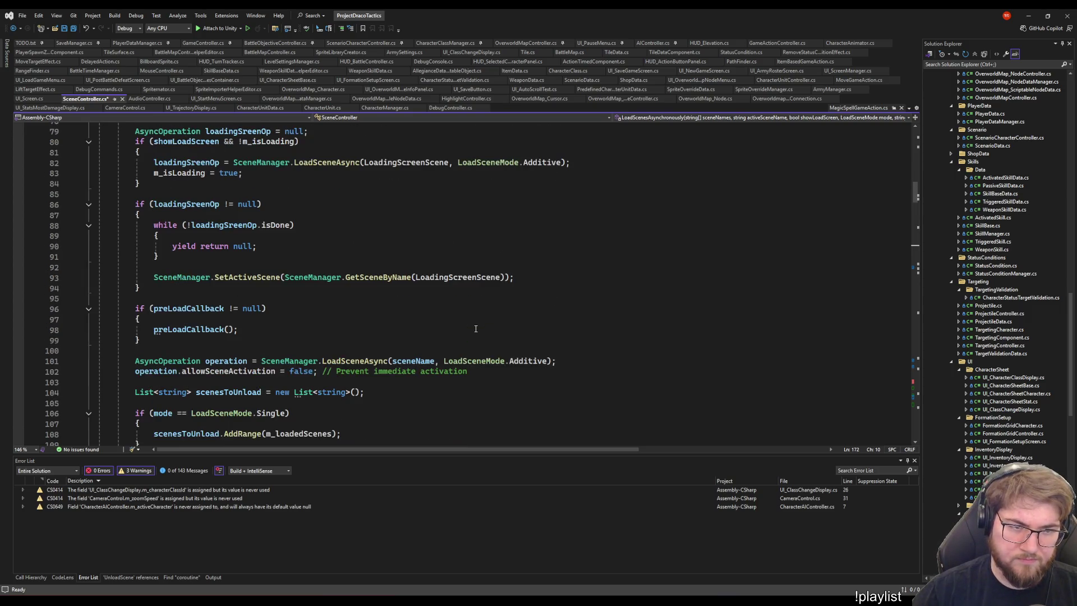
pyautogui.scroll(3, 475, 328)
pyautogui.scroll(-4, 476, 328)
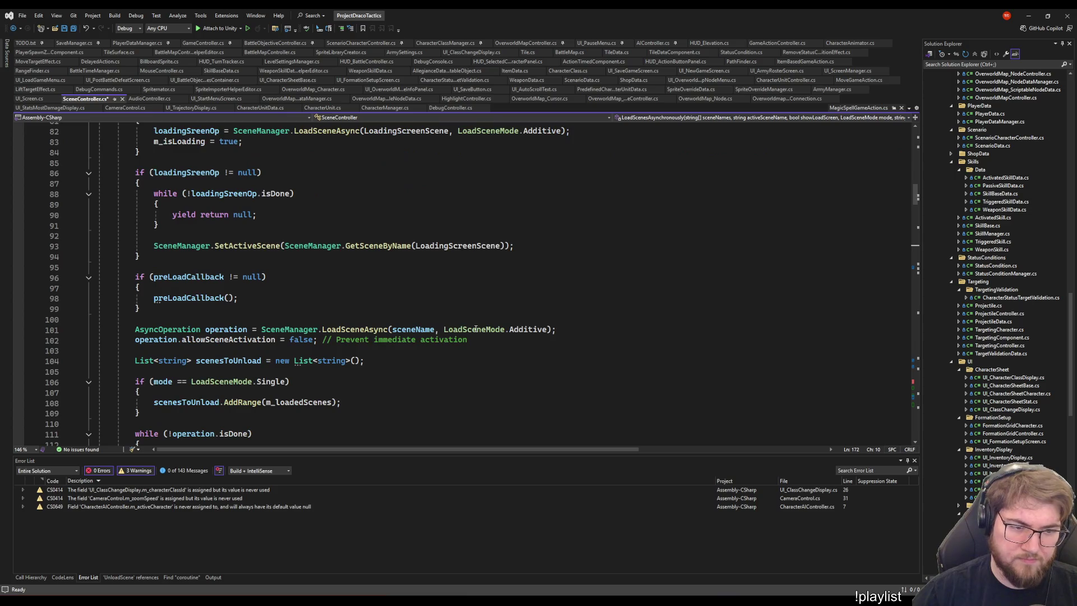
pyautogui.scroll(13, 475, 329)
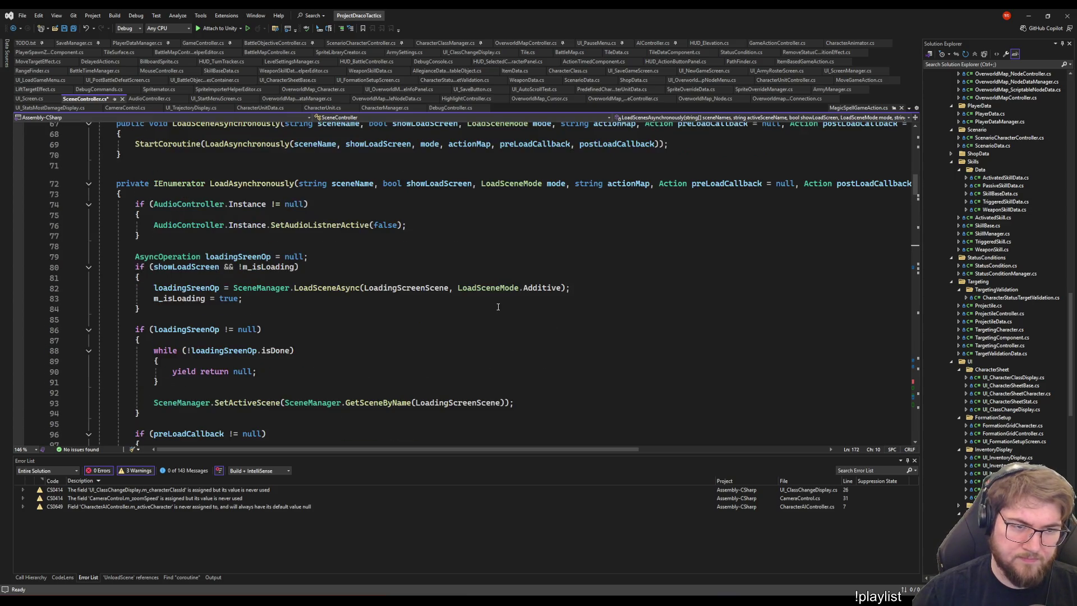
pyautogui.scroll(11, 517, 334)
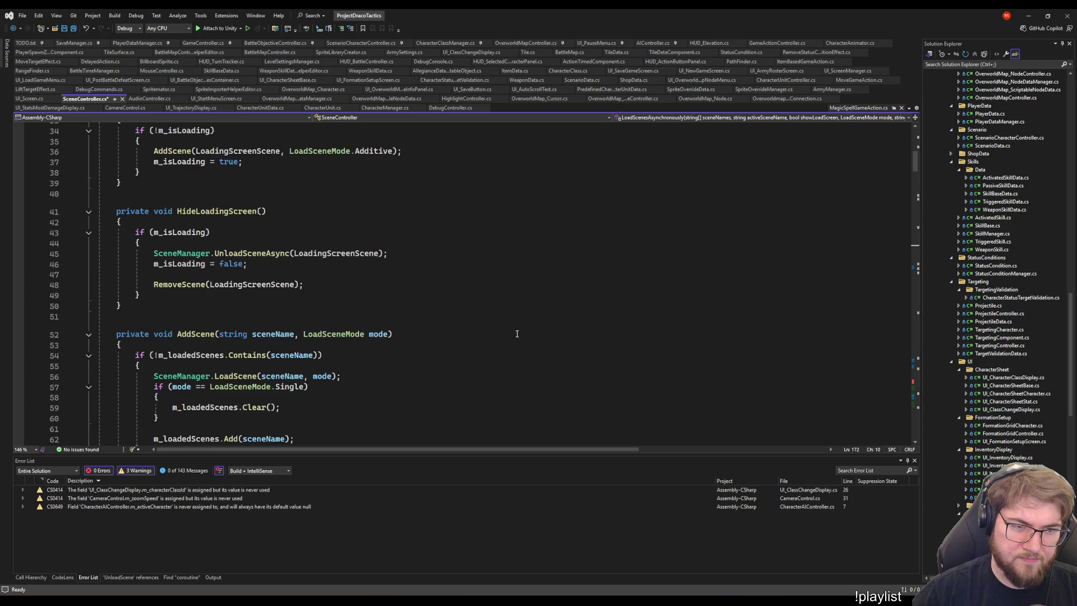
pyautogui.scroll(3, 517, 334)
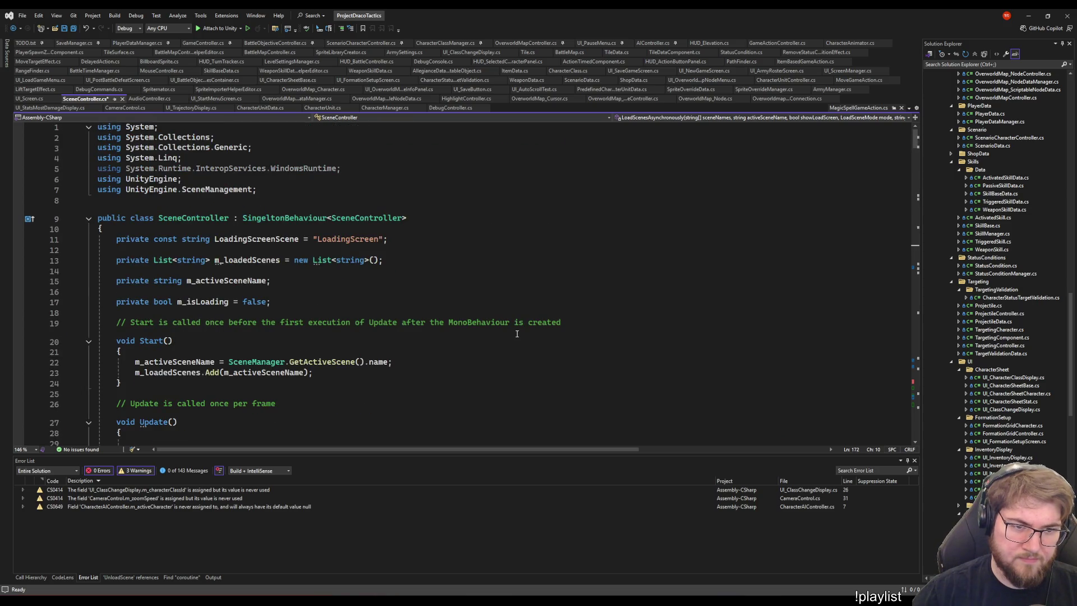
pyautogui.scroll(-20, 517, 333)
pyautogui.scroll(1, 505, 336)
pyautogui.scroll(-16, 504, 335)
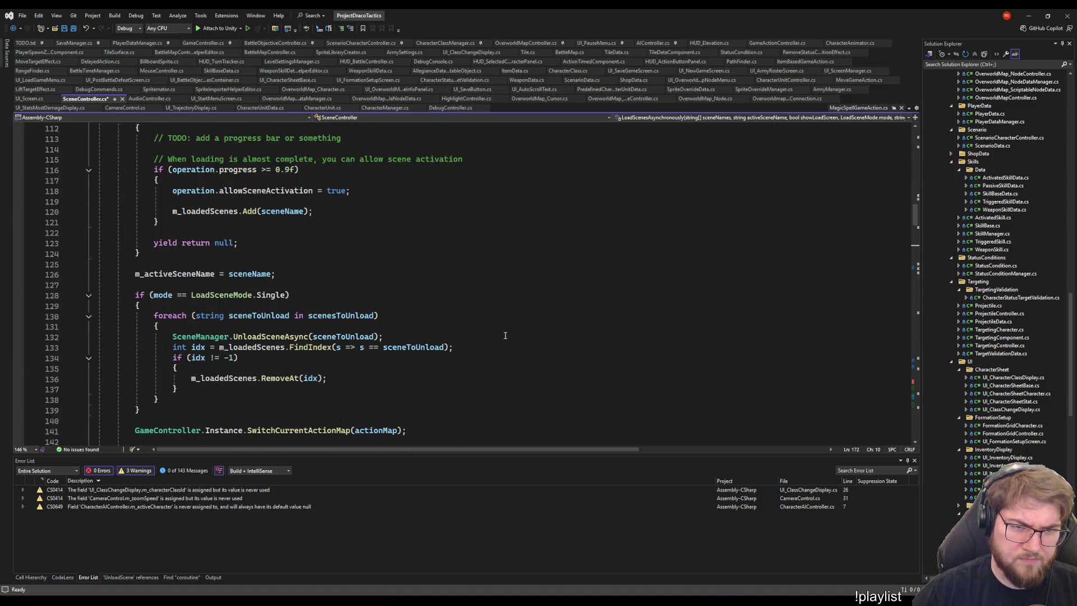
pyautogui.scroll(4, 504, 335)
pyautogui.click(504, 335)
pyautogui.scroll(-8, 504, 335)
pyautogui.click(503, 335)
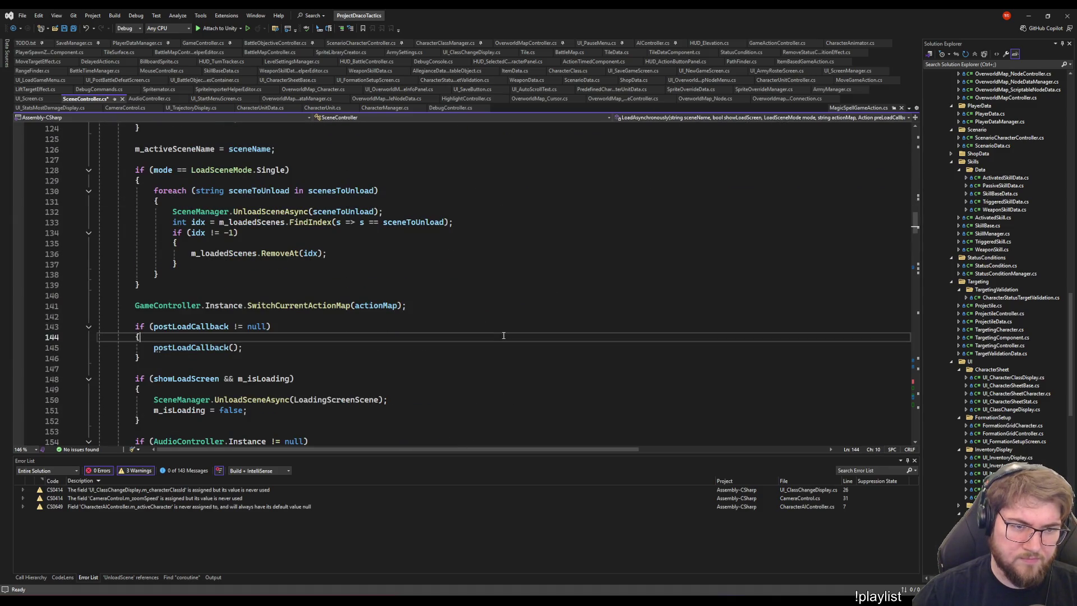
# Check the code after the scene activation loop and save SceneController.cs.
pyautogui.scroll(-7, 504, 336)
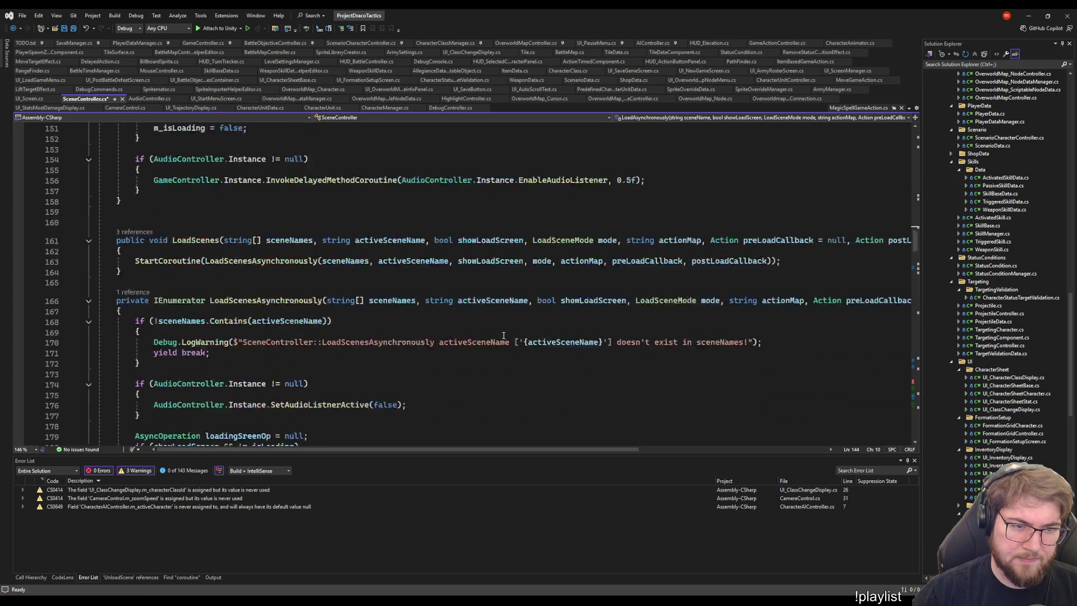
pyautogui.scroll(-6, 504, 336)
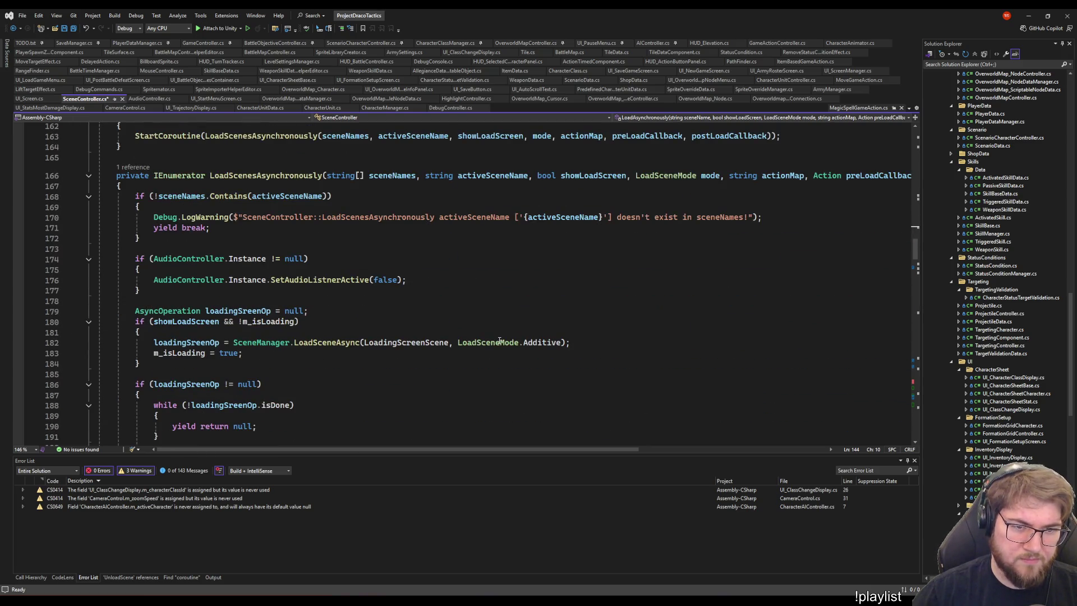
pyautogui.scroll(-9, 499, 340)
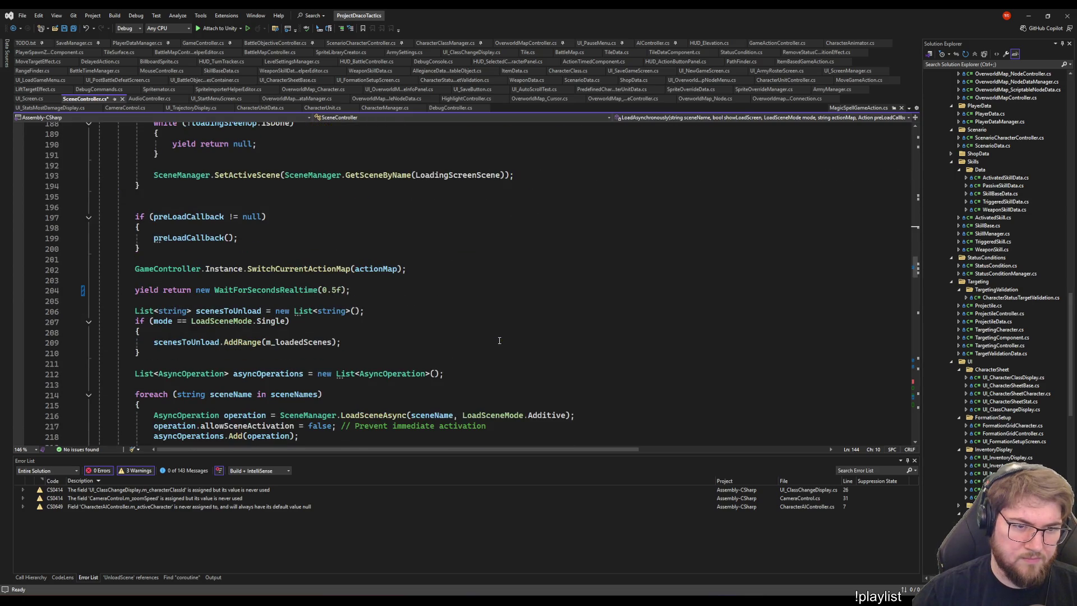
pyautogui.scroll(-6, 471, 335)
pyautogui.scroll(-5, 426, 337)
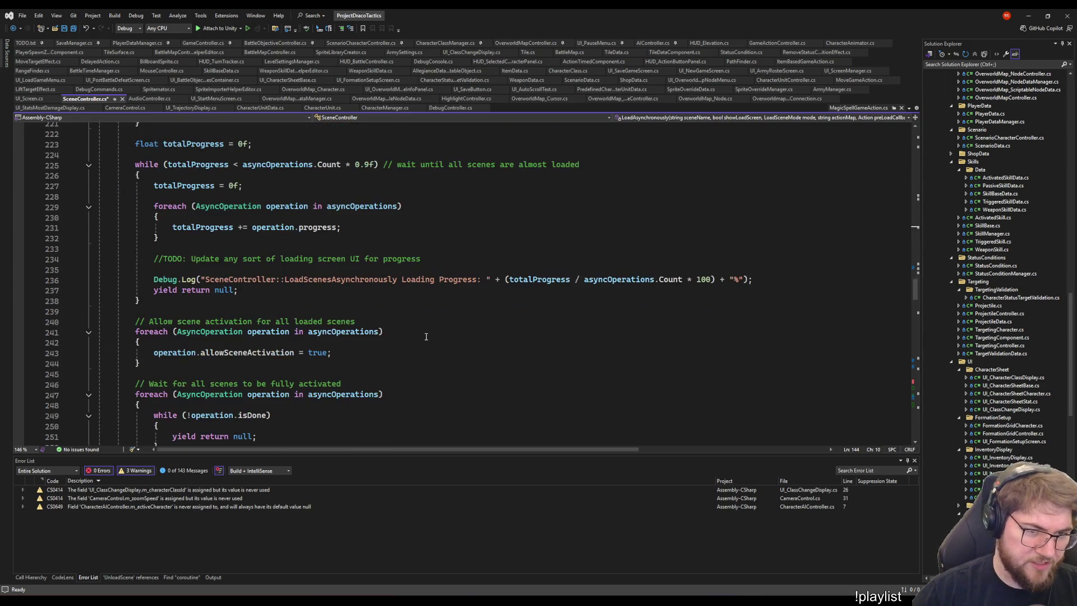
pyautogui.click(423, 365)
pyautogui.scroll(-5, 422, 369)
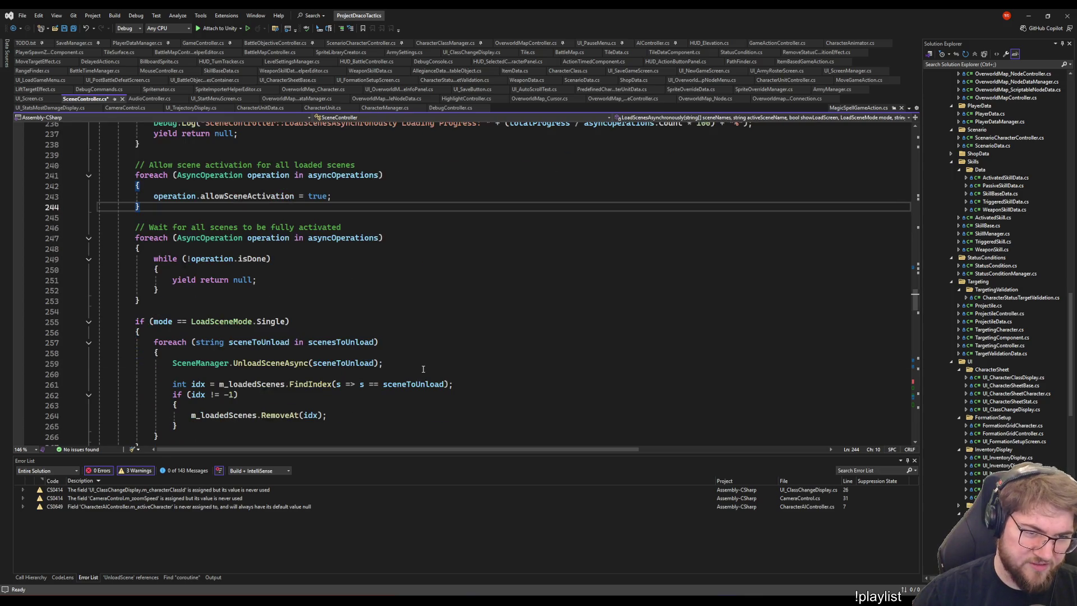
pyautogui.scroll(-7, 423, 368)
pyautogui.hotkey('ctrl', 's')
# Inspect the LoadingScene and UnloadingScene methods.
pyautogui.scroll(-9, 423, 369)
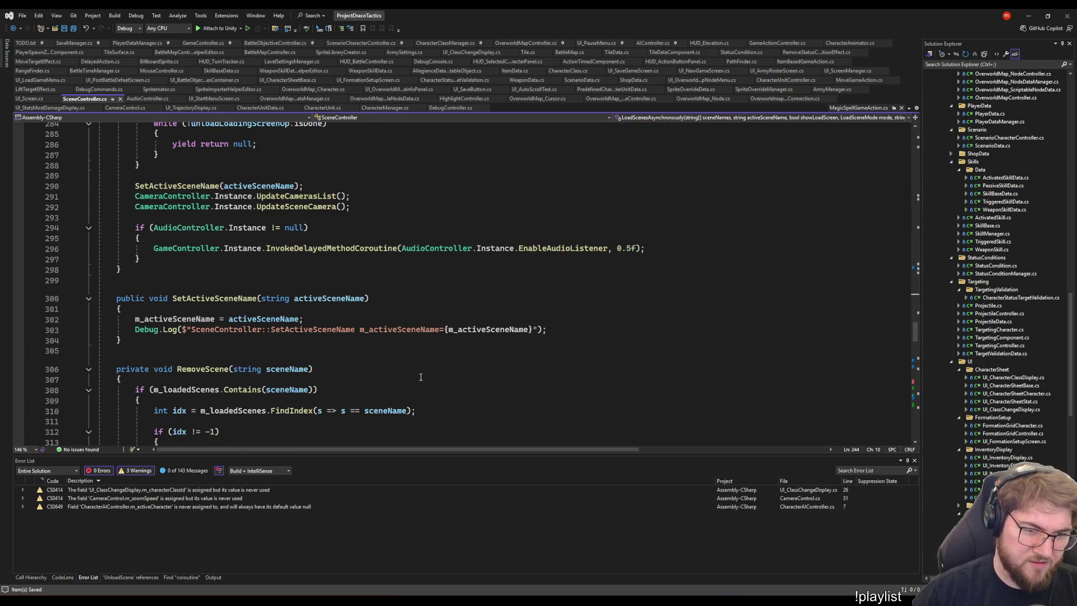
pyautogui.scroll(-20, 421, 377)
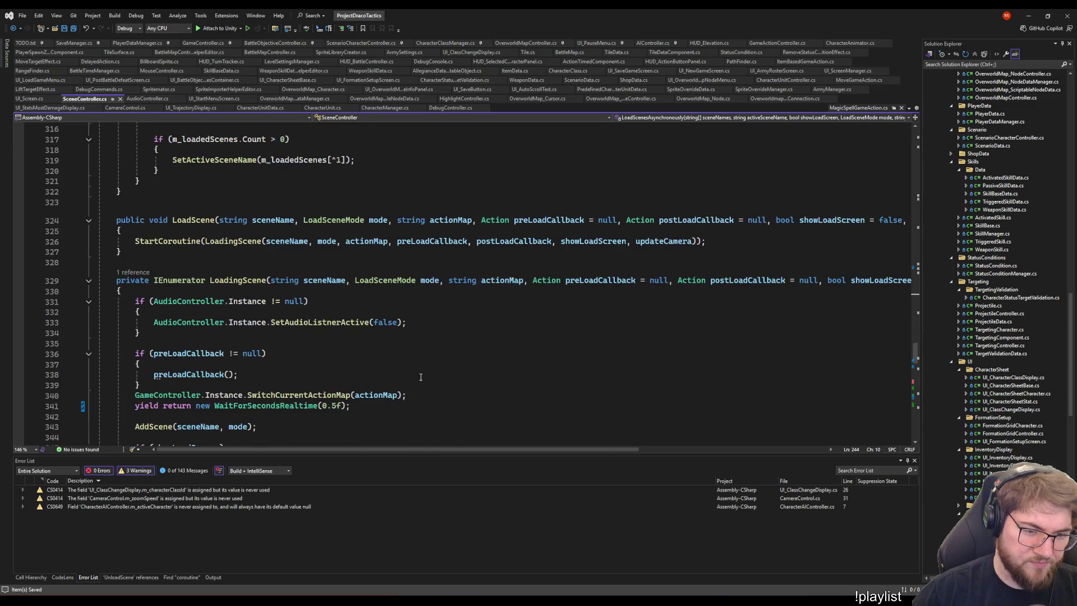
pyautogui.click(364, 197)
pyautogui.scroll(-10, 370, 230)
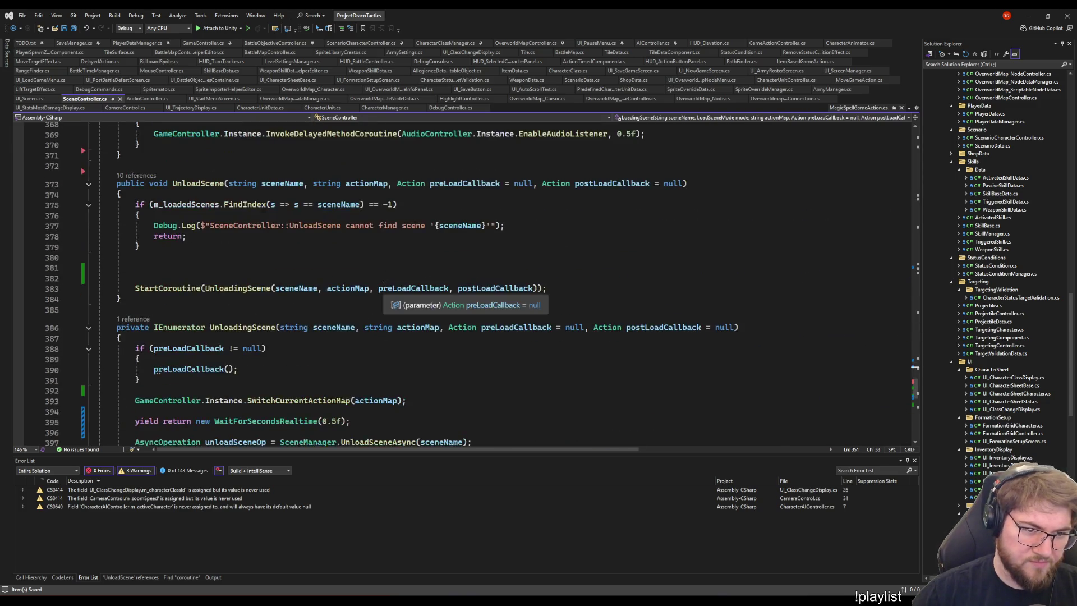
pyautogui.click(378, 254)
pyautogui.scroll(-11, 426, 314)
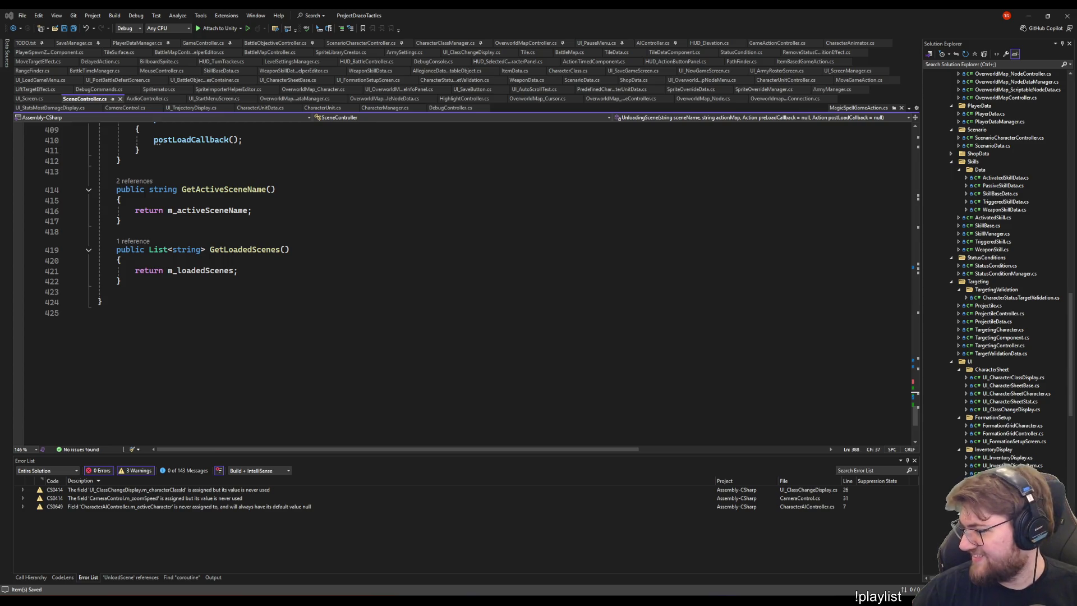
pyautogui.click(504, 231)
# Check the HideLoadingScreen call near line 404 and the WaitForSecondsRealtime wait on line 350.
pyautogui.scroll(5, 504, 231)
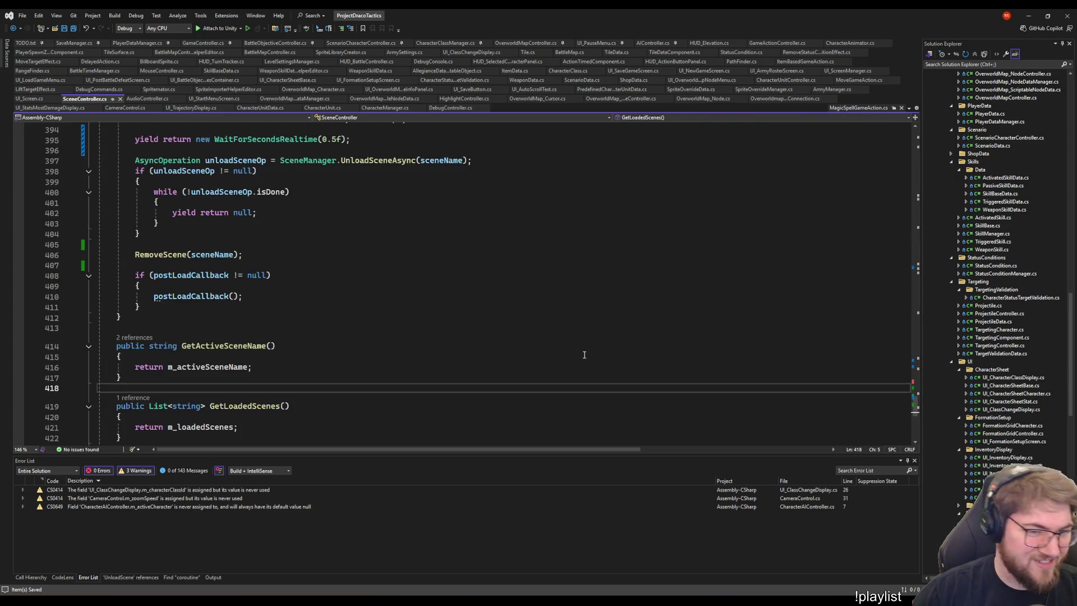
pyautogui.click(548, 233)
pyautogui.scroll(6, 574, 313)
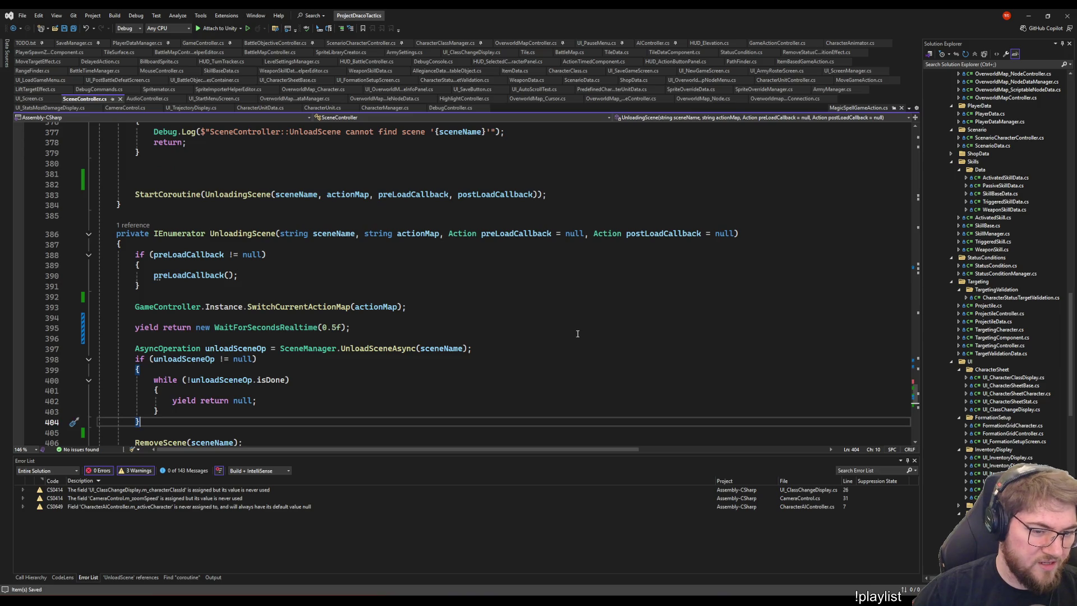
pyautogui.scroll(10, 552, 350)
pyautogui.click(487, 233)
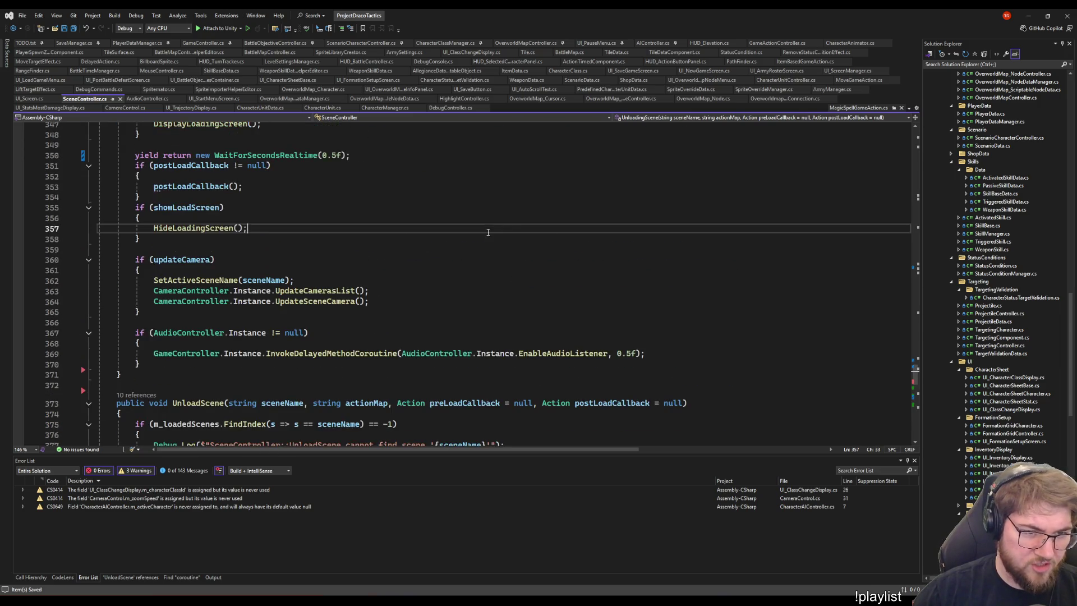
pyautogui.scroll(4, 509, 329)
pyautogui.click(263, 280)
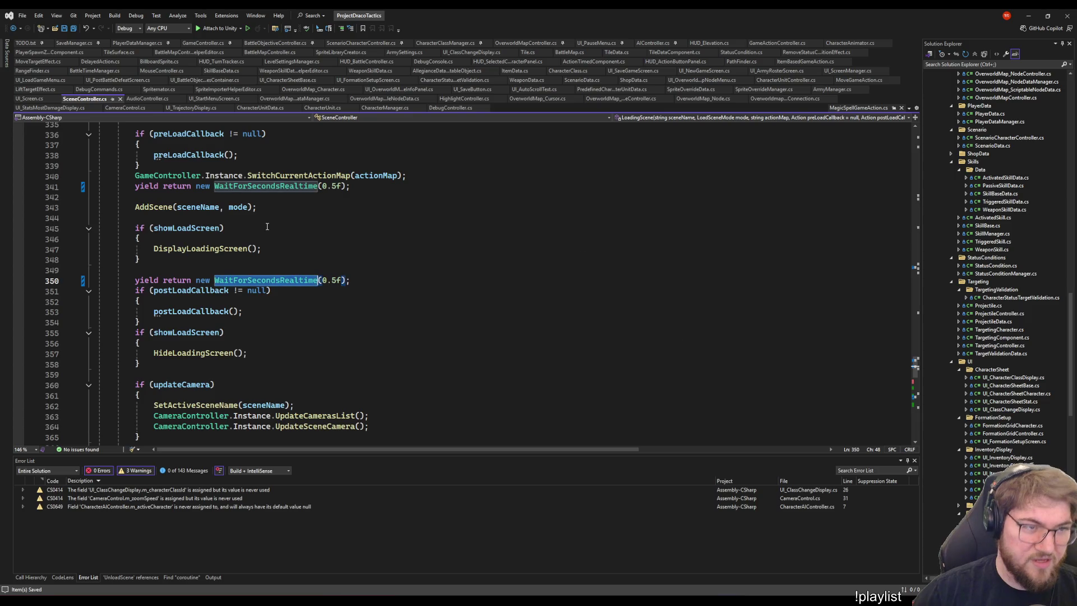
pyautogui.click(532, 273)
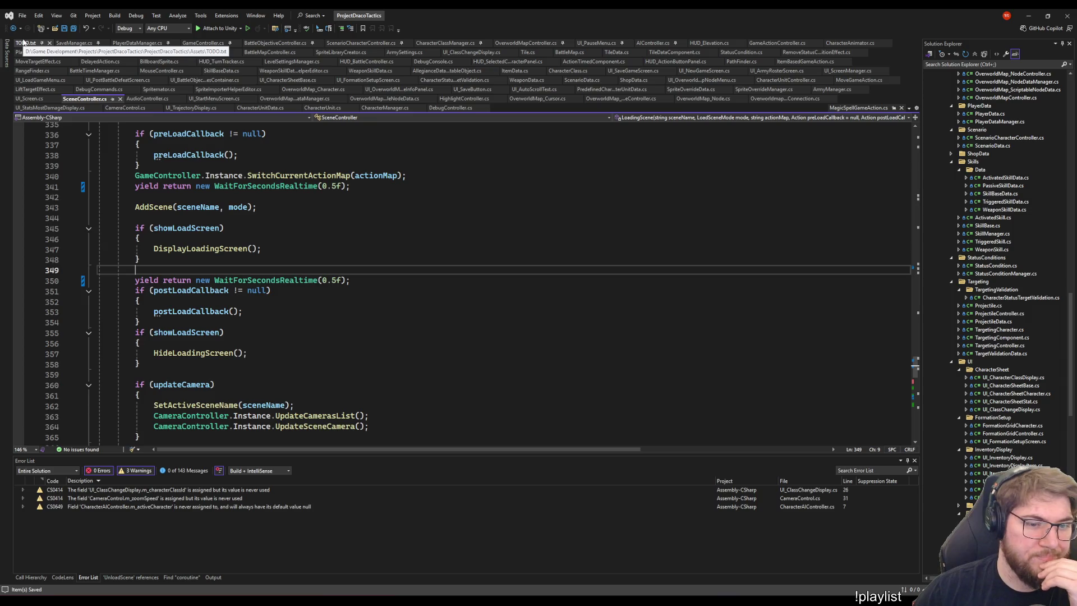
# Read TODO.txt from the top, then return to Unity and show the Assets root folder.
pyautogui.click(26, 43)
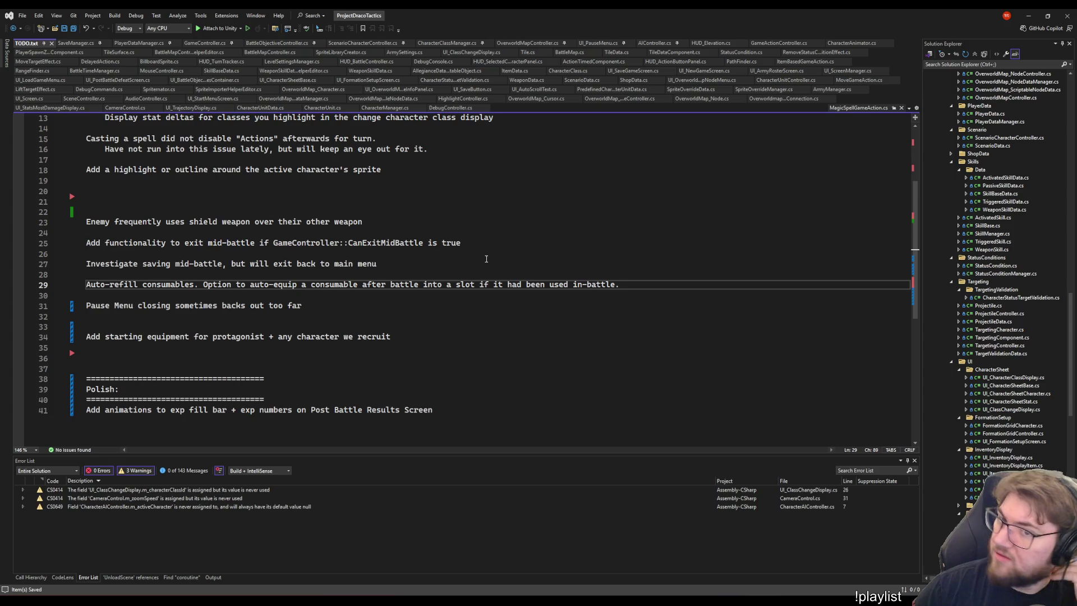
pyautogui.click(486, 255)
pyautogui.scroll(4, 486, 256)
pyautogui.click(341, 148)
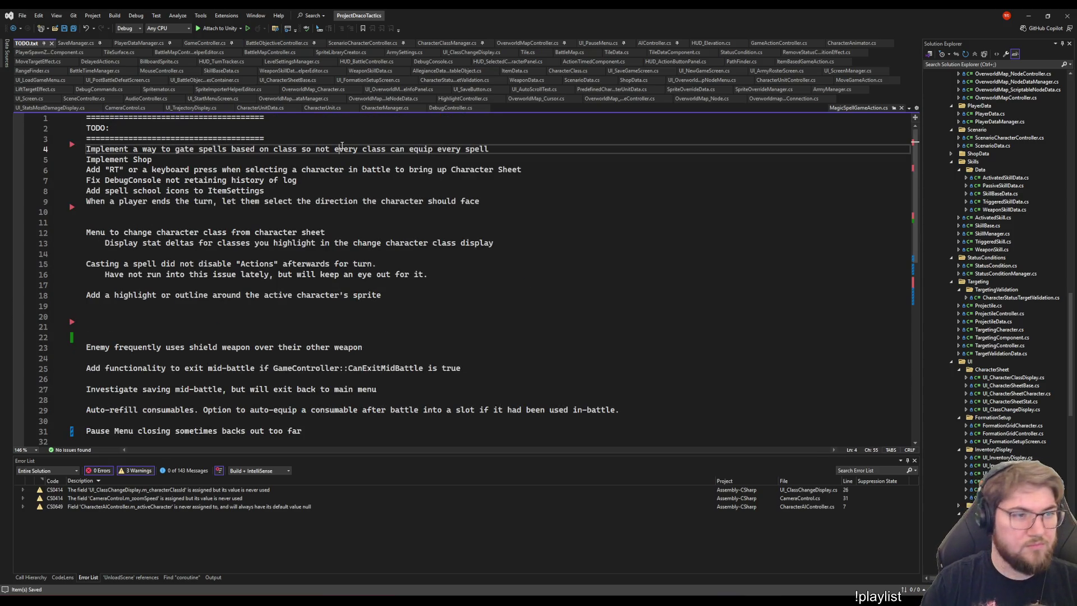
pyautogui.press('Up')
pyautogui.press('Up')
pyautogui.press('Up')
pyautogui.press('Down')
pyautogui.press('Down')
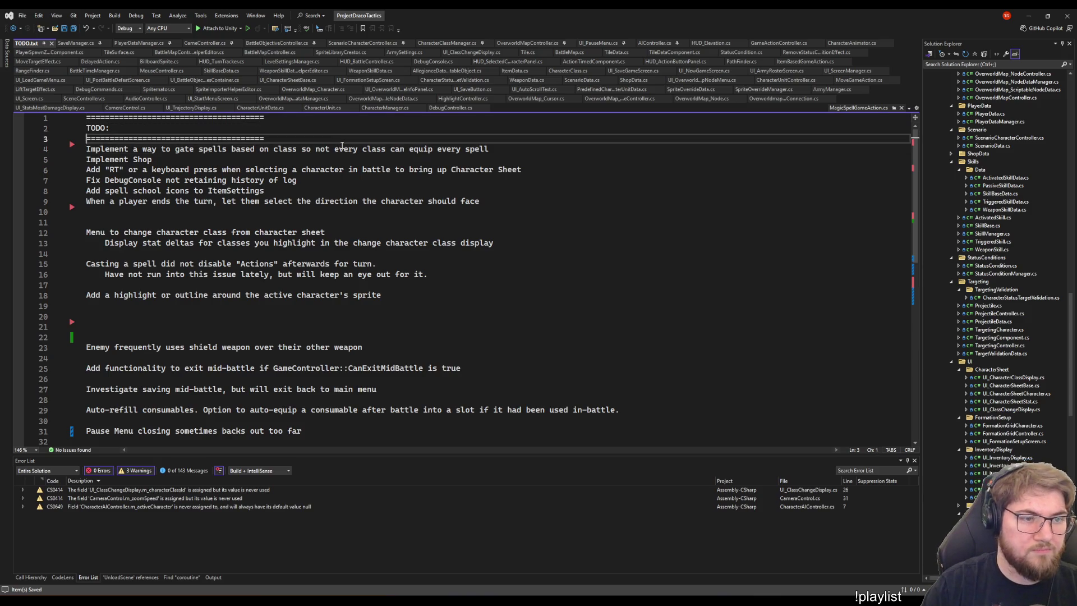
pyautogui.hotkey('ctrl', 'Home')
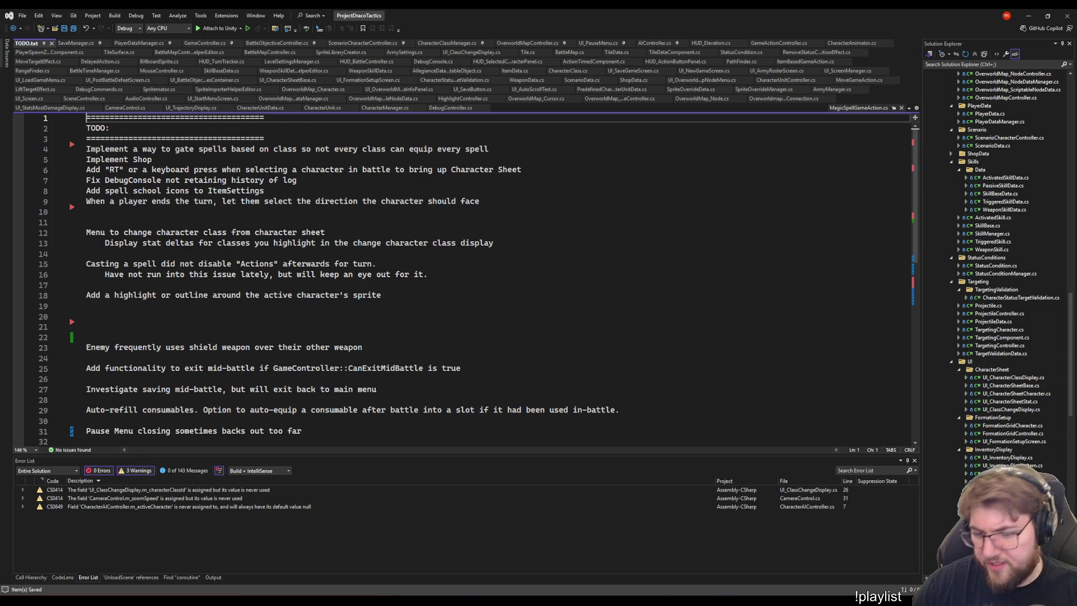
pyautogui.hotkey('alt', 'Tab')
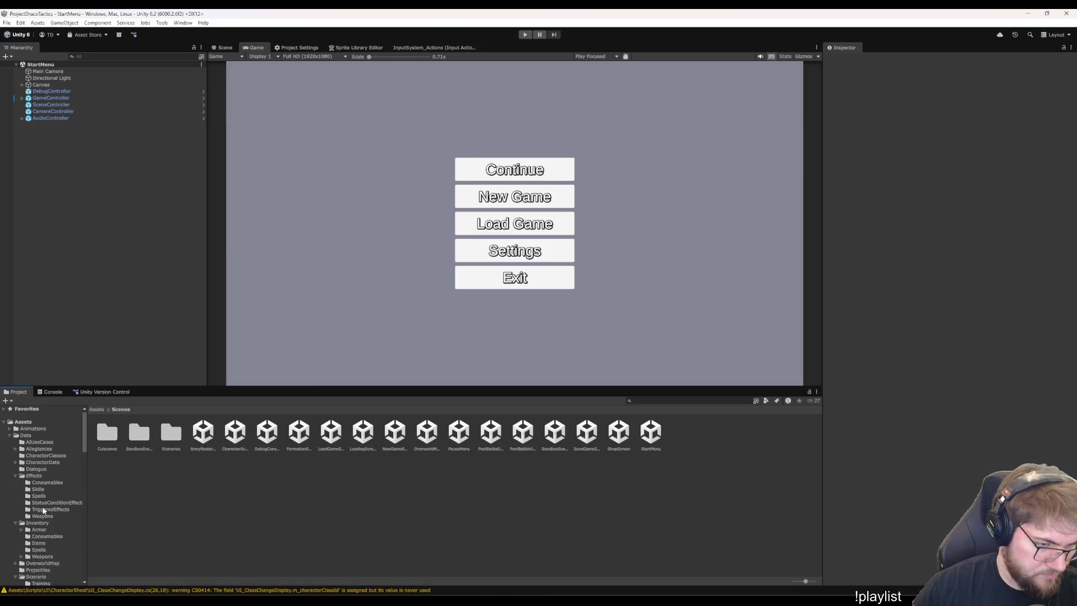
pyautogui.click(39, 422)
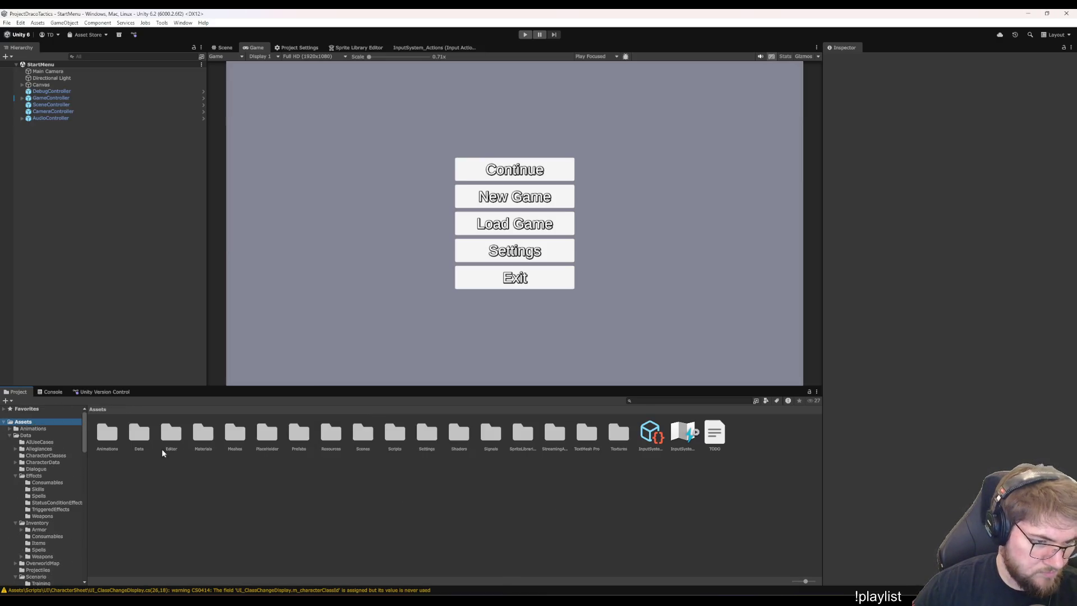
# Duplicate the TODO text asset, rename the copy Notes, and open it in Visual Studio.
pyautogui.rightClick(746, 491)
pyautogui.moveTo(796, 257)
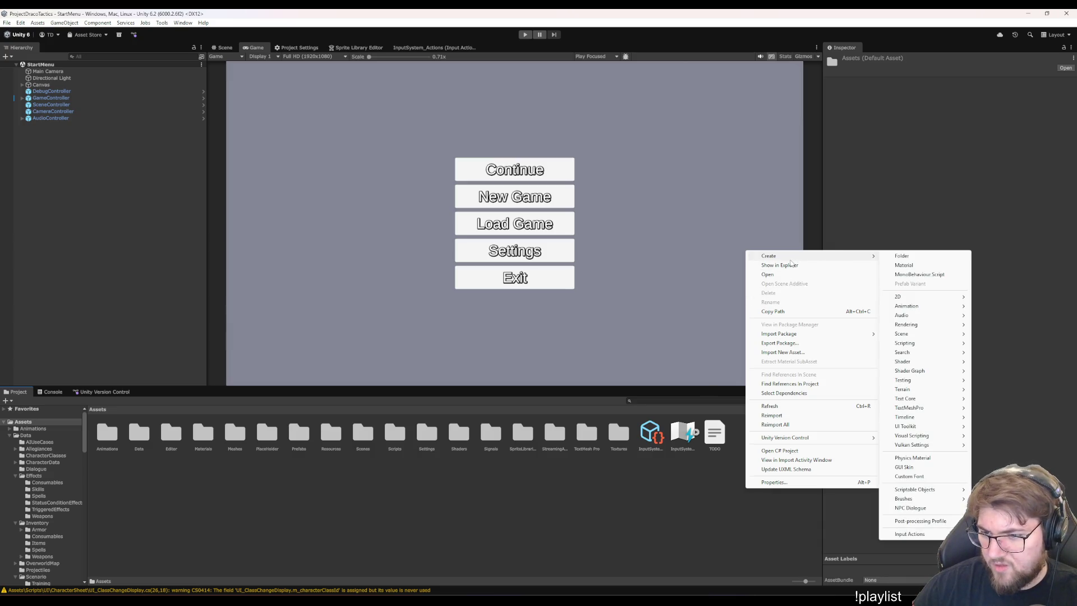
pyautogui.moveTo(912, 400)
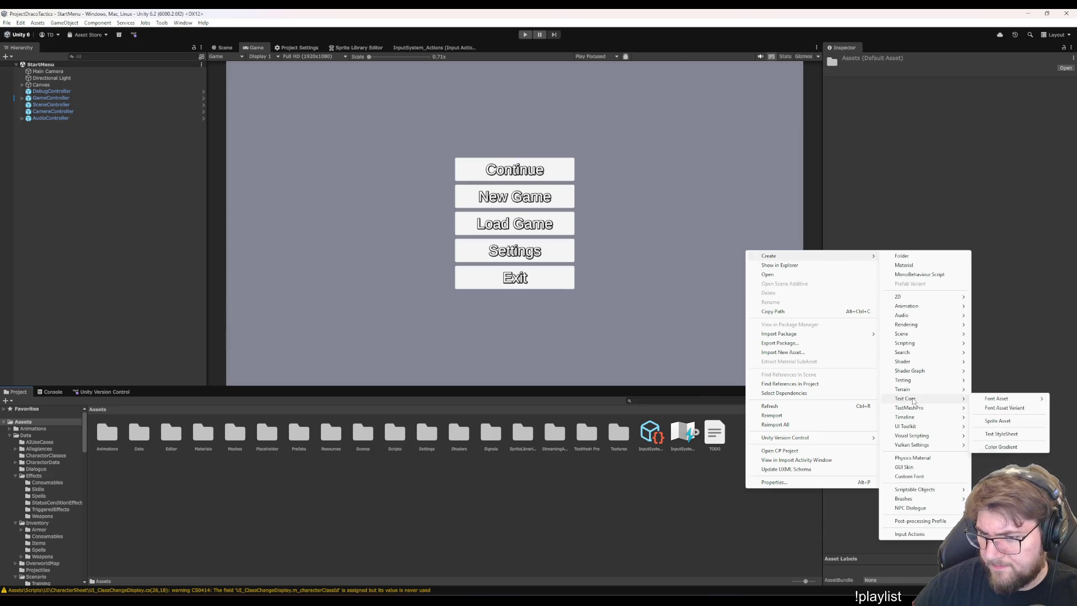
pyautogui.click(637, 525)
pyautogui.click(714, 432)
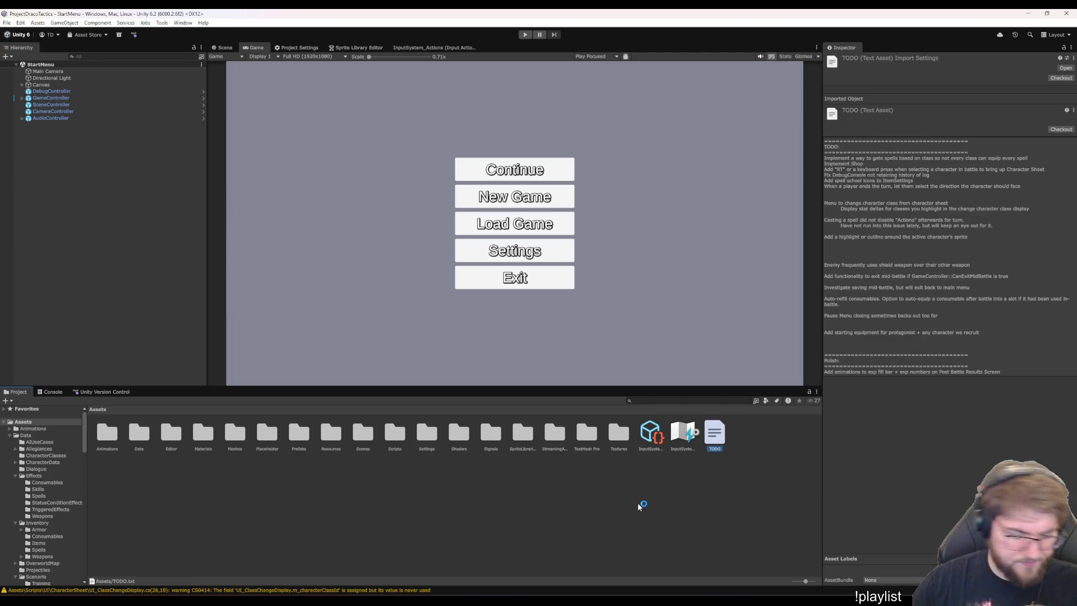
pyautogui.hotkey('ctrl', 'd')
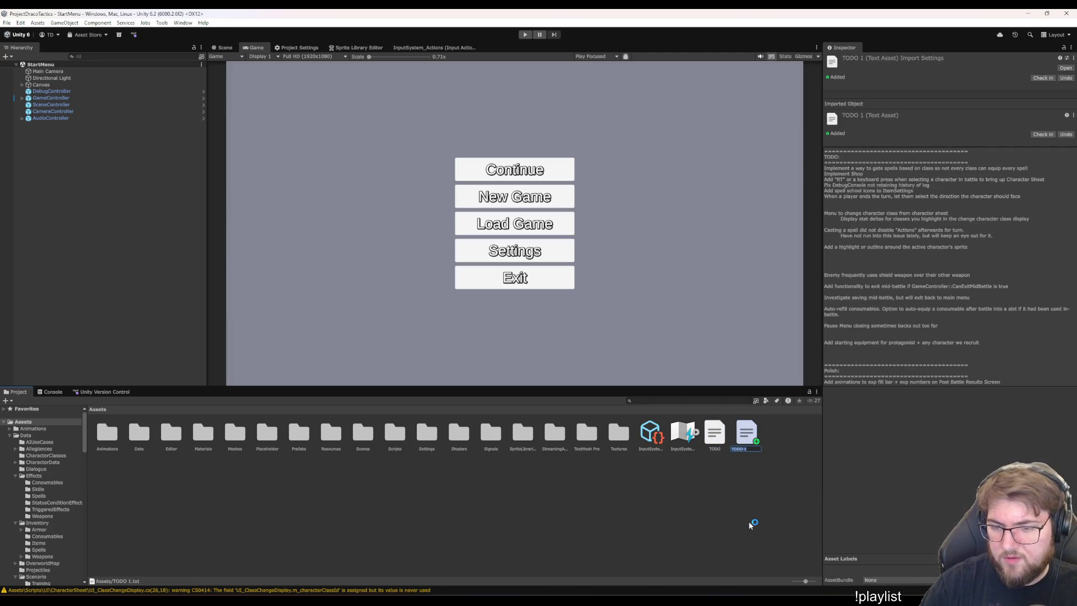
pyautogui.write('Notes')
pyautogui.press('Return')
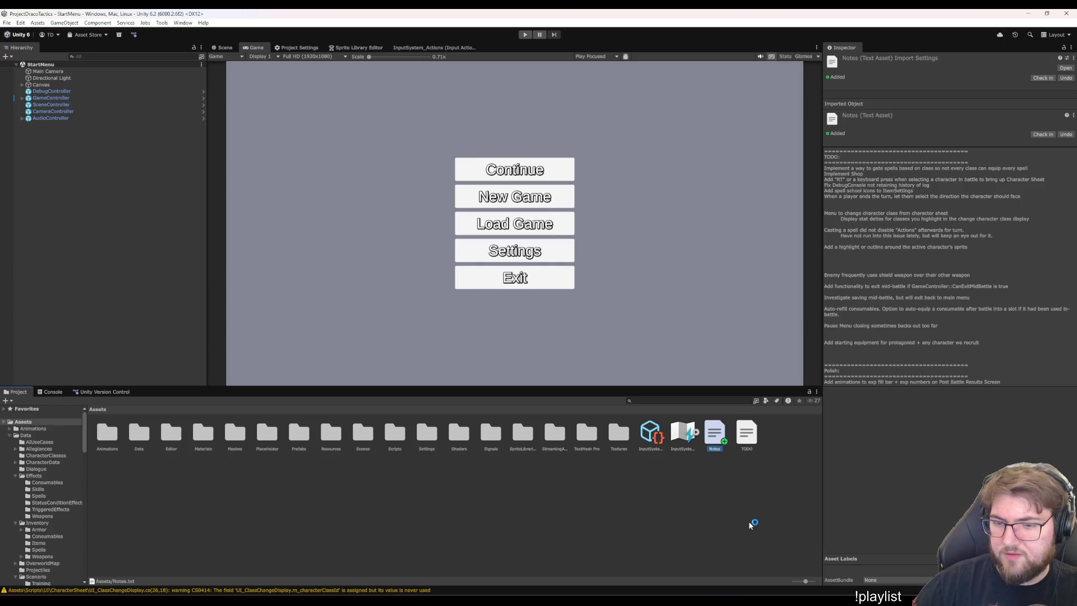
pyautogui.press('Return')
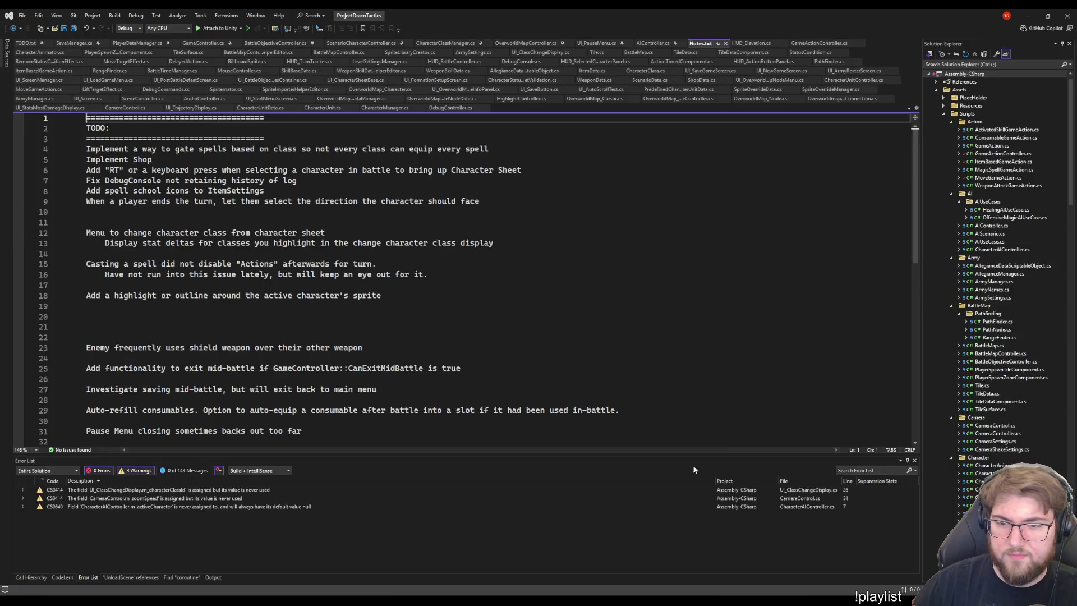
# Replace Notes.txt with 'Use WaitForSecondsRealtime in coroutines where you want them to progress regardless of game pause state' and save.
pyautogui.hotkey('ctrl', 'a')
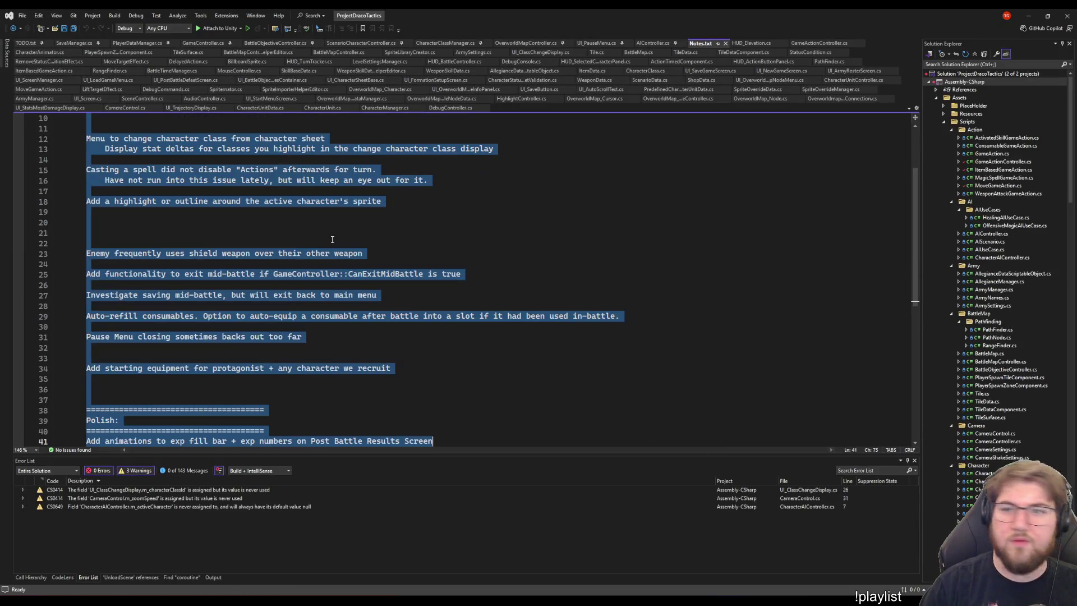
pyautogui.press('Delete')
pyautogui.write('Use WaitForSecondsRealtime ')
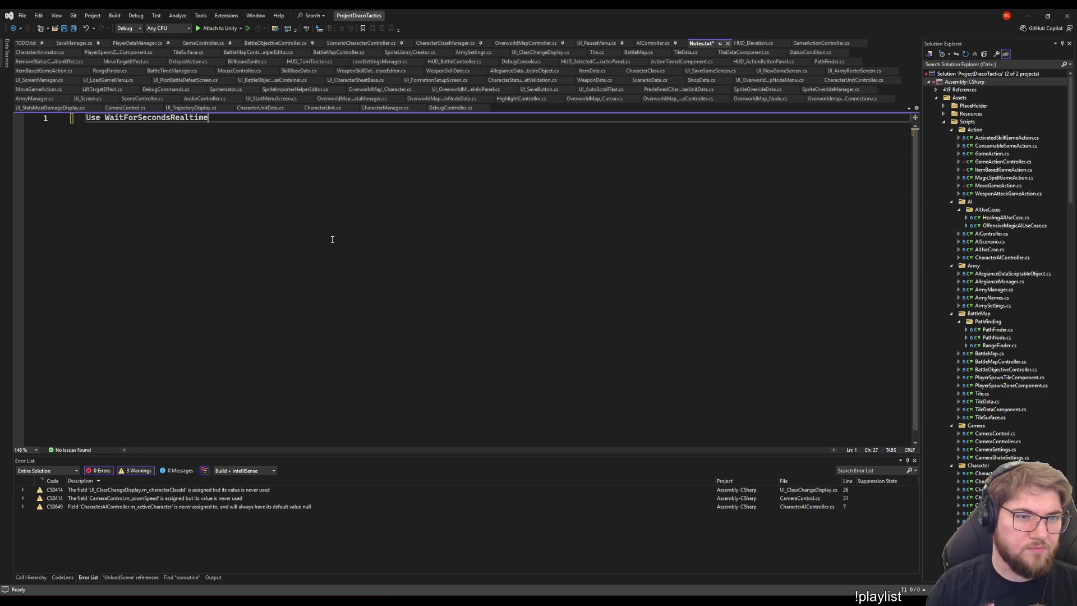
pyautogui.write('in ')
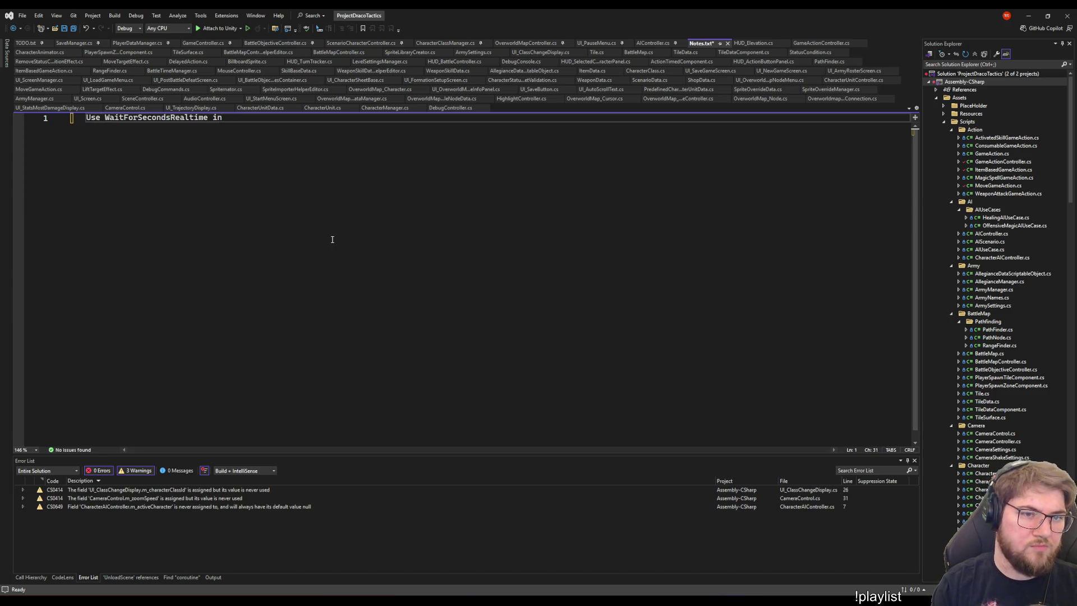
pyautogui.write('co')
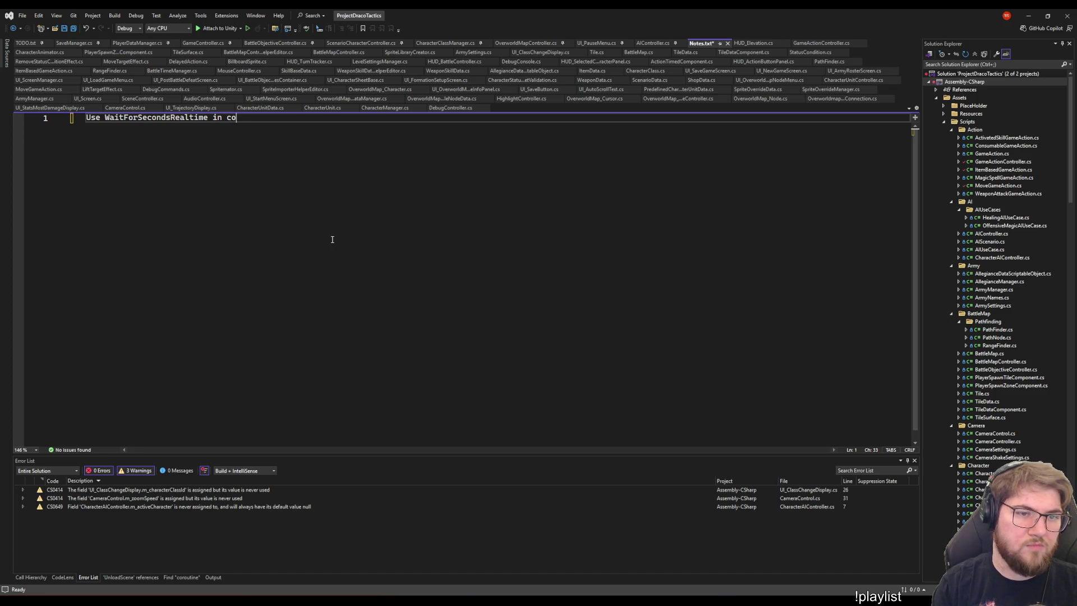
pyautogui.write('routines')
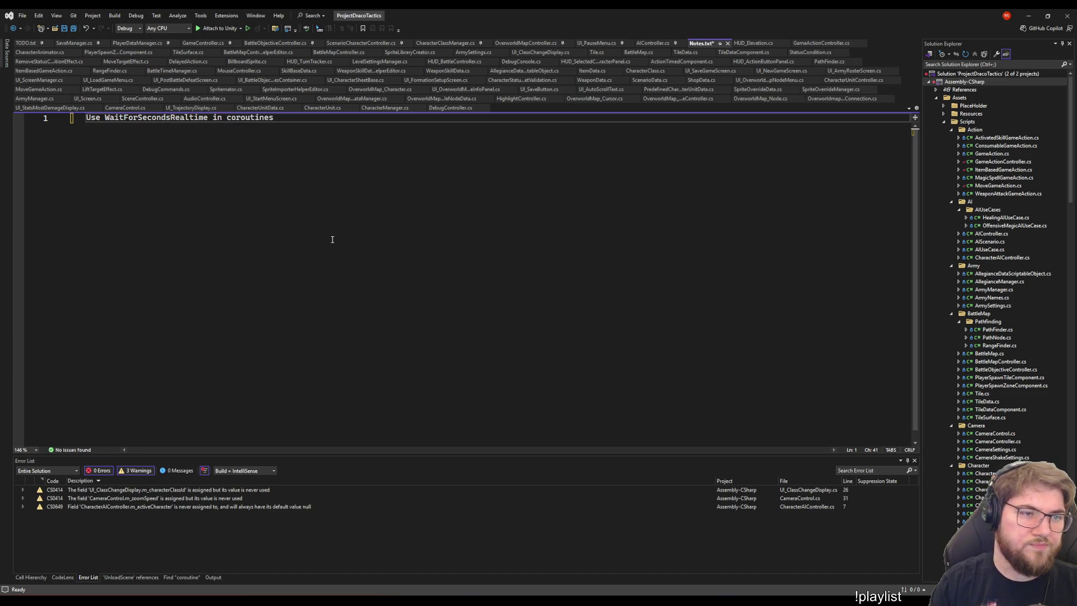
pyautogui.press('Home')
pyautogui.press('End')
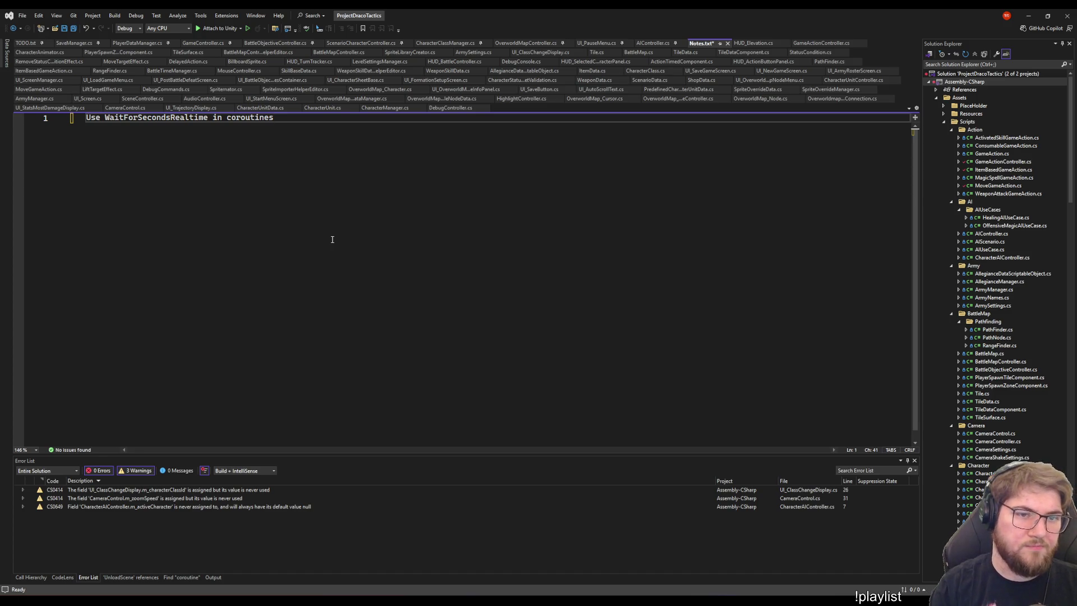
pyautogui.write('where you want t')
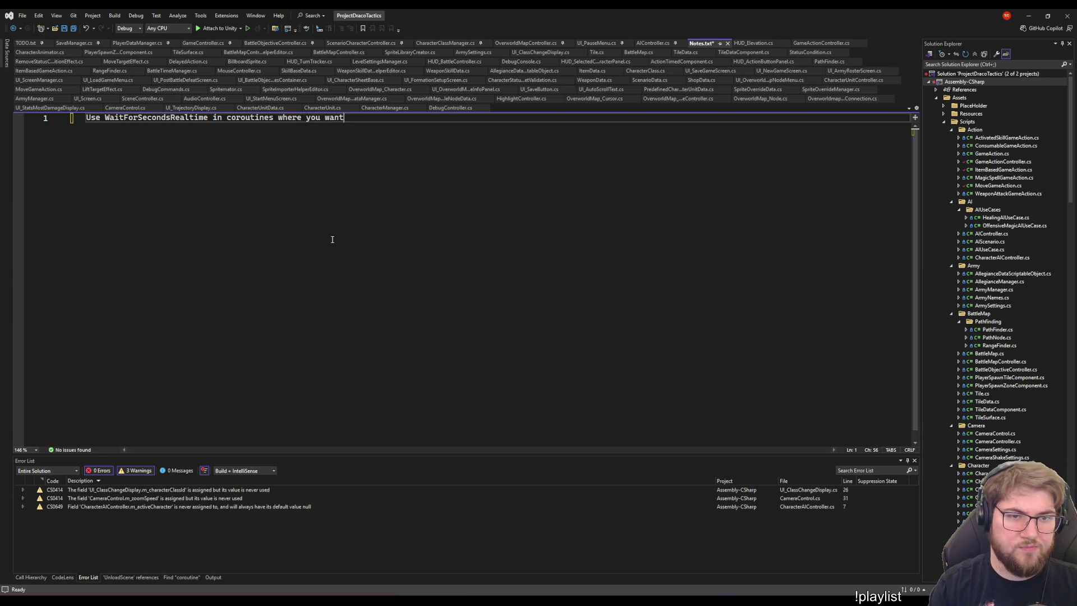
pyautogui.write('hem ')
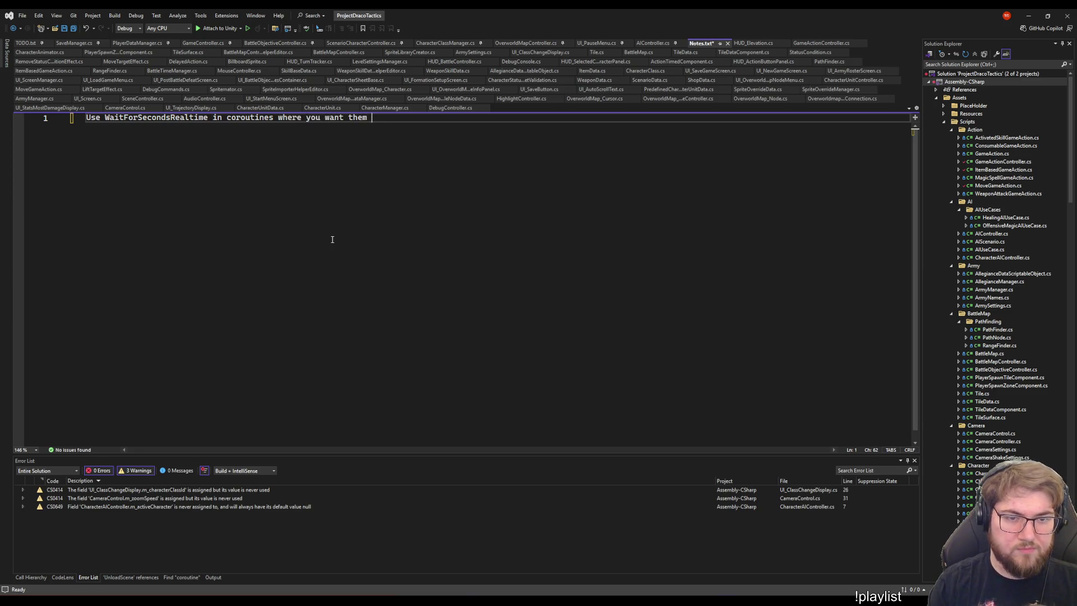
pyautogui.write('to progress ')
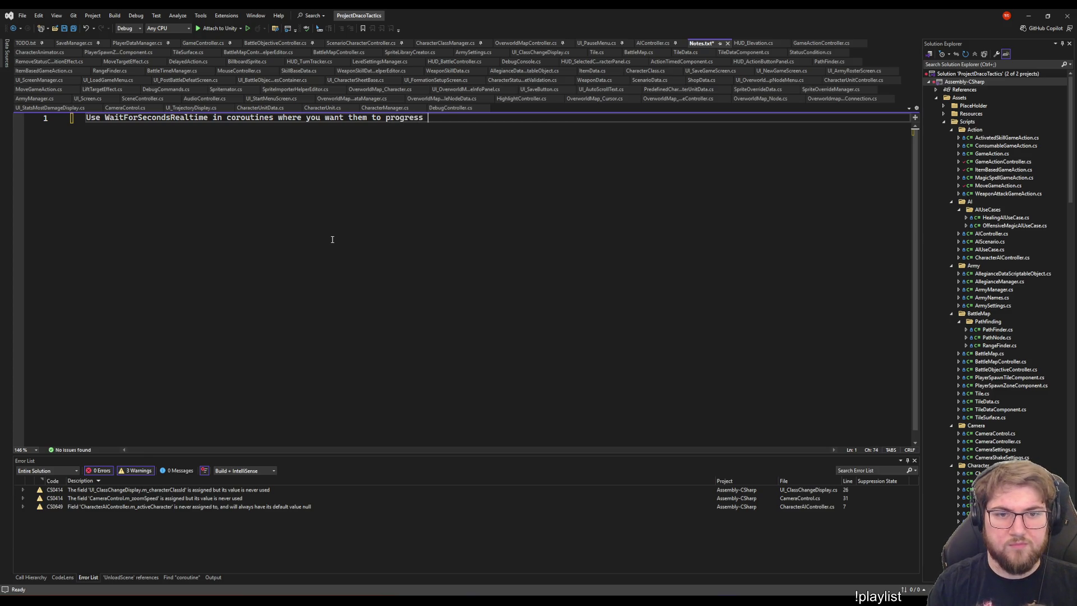
pyautogui.write('regardle')
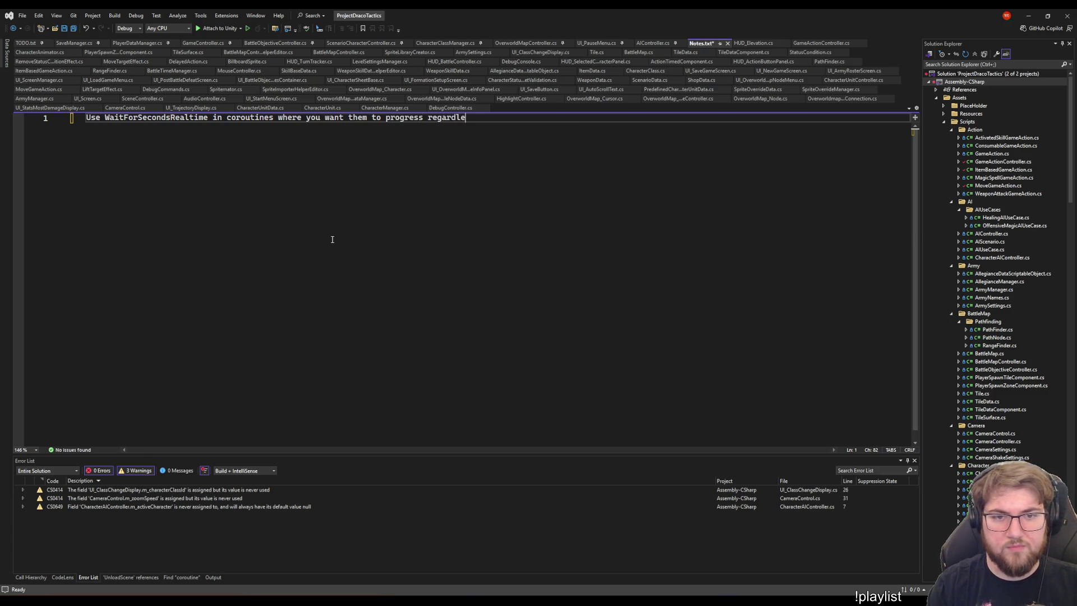
pyautogui.write('ss of game p')
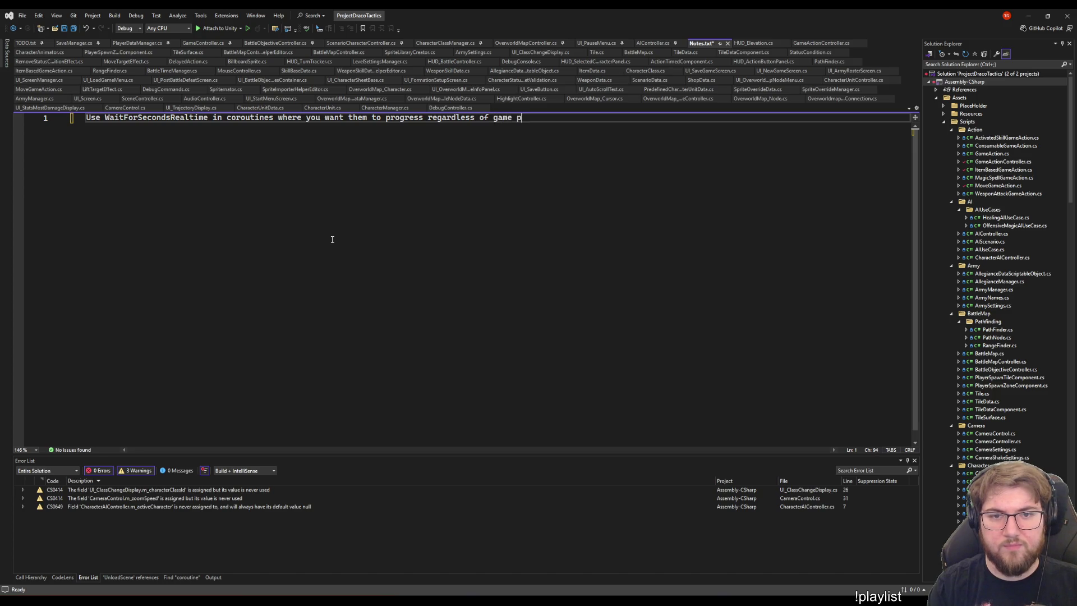
pyautogui.write('ause state')
pyautogui.hotkey('ctrl', 's')
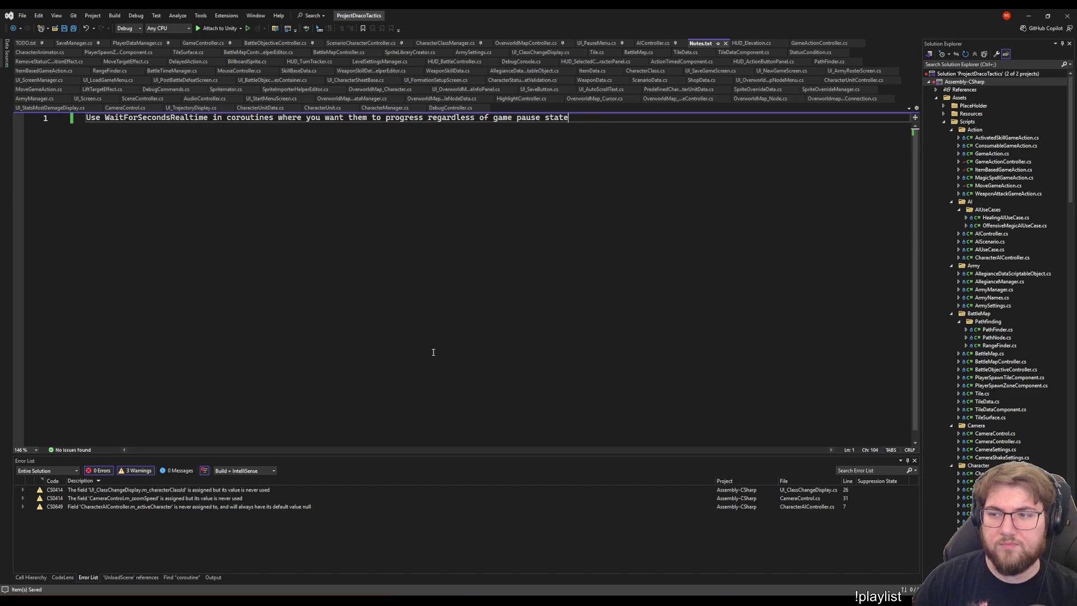
# Wrap WaitForSecondsRealtime in double quotes in the note and save.
pyautogui.click(107, 117)
pyautogui.write('""')
pyautogui.hotkey('ctrl', 'Right')
pyautogui.press('Left')
pyautogui.write('""')
pyautogui.hotkey('ctrl', 'Right')
pyautogui.hotkey('ctrl', 'Right')
pyautogui.hotkey('ctrl', 'Right')
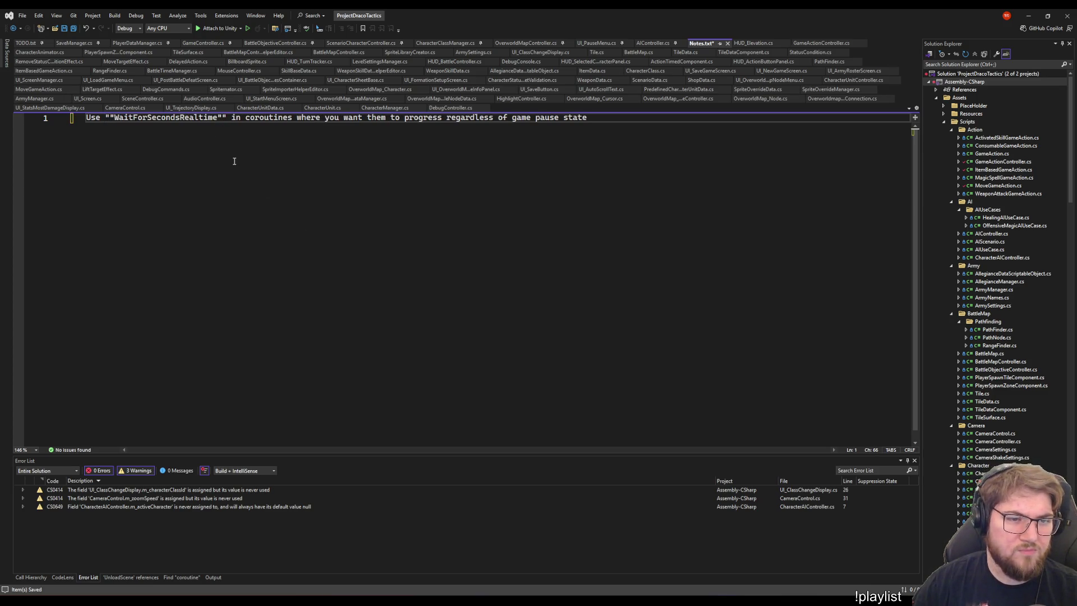
pyautogui.hotkey('ctrl', 'z')
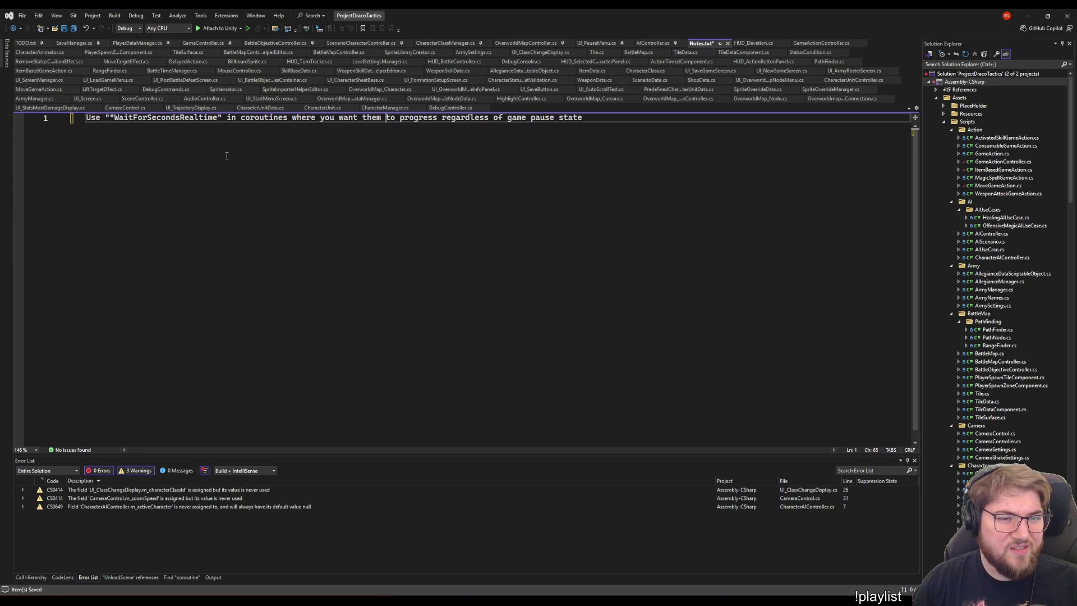
pyautogui.hotkey('ctrl', 'z')
pyautogui.hotkey('ctrl', 'z')
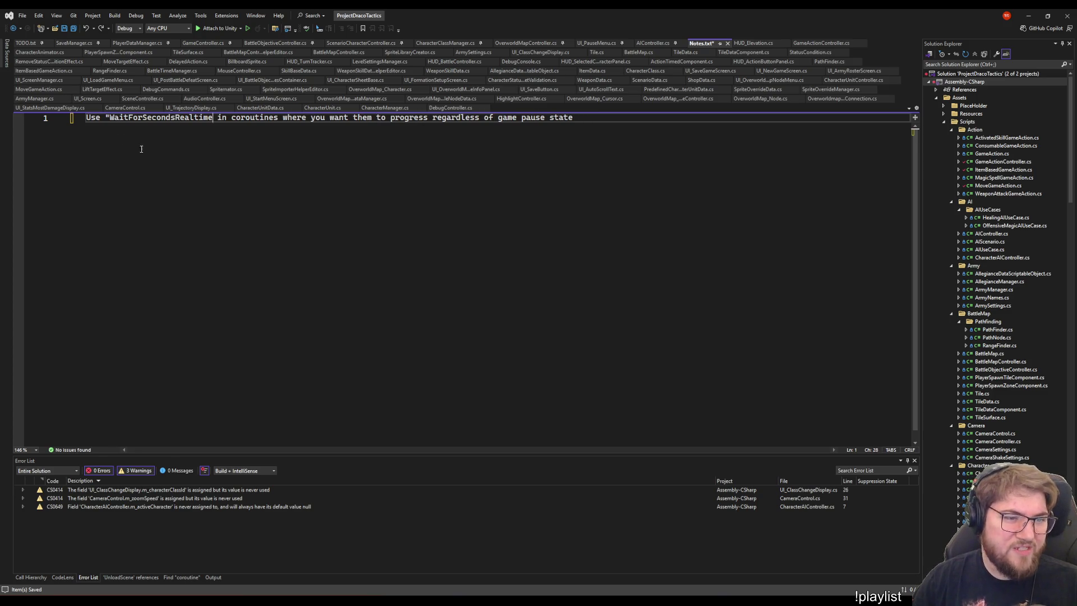
pyautogui.write('"')
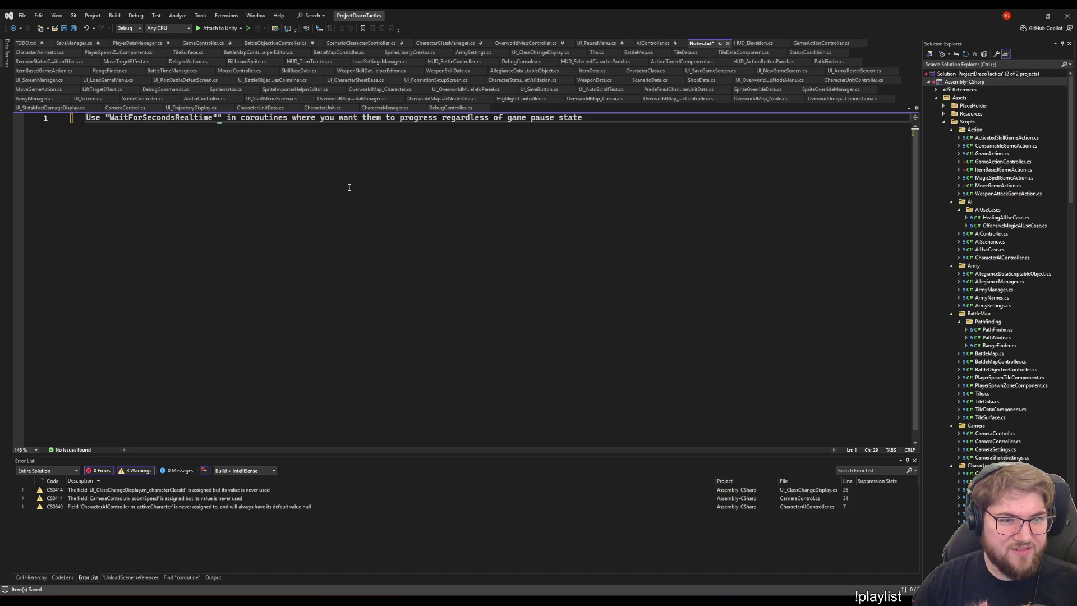
pyautogui.press('Delete')
pyautogui.hotkey('ctrl', 's')
# Remove the stray quotes added after 'state' at the line end and save again.
pyautogui.press('End')
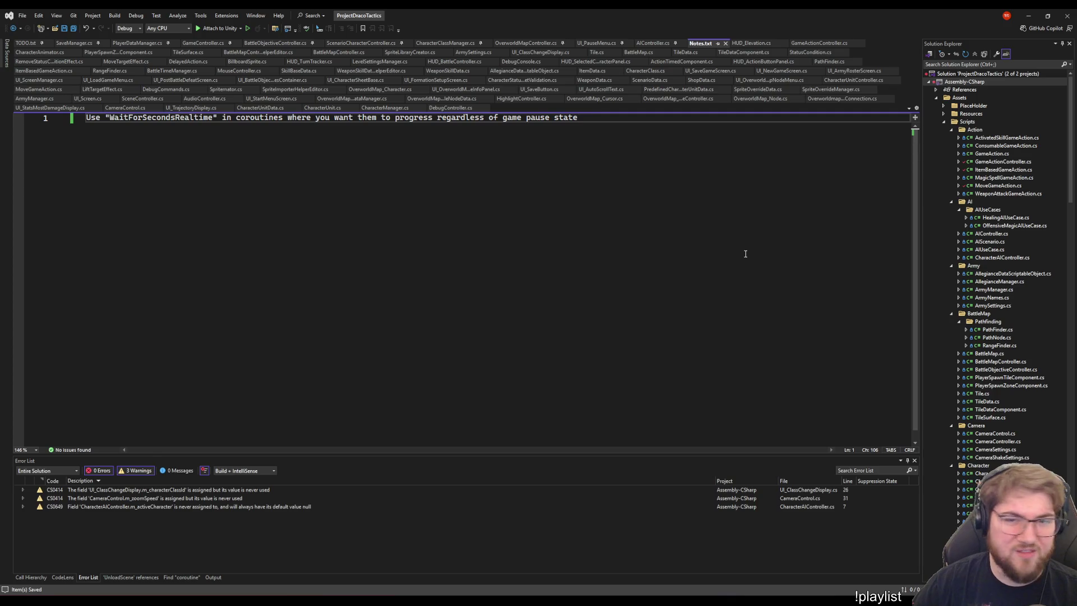
pyautogui.write('""""')
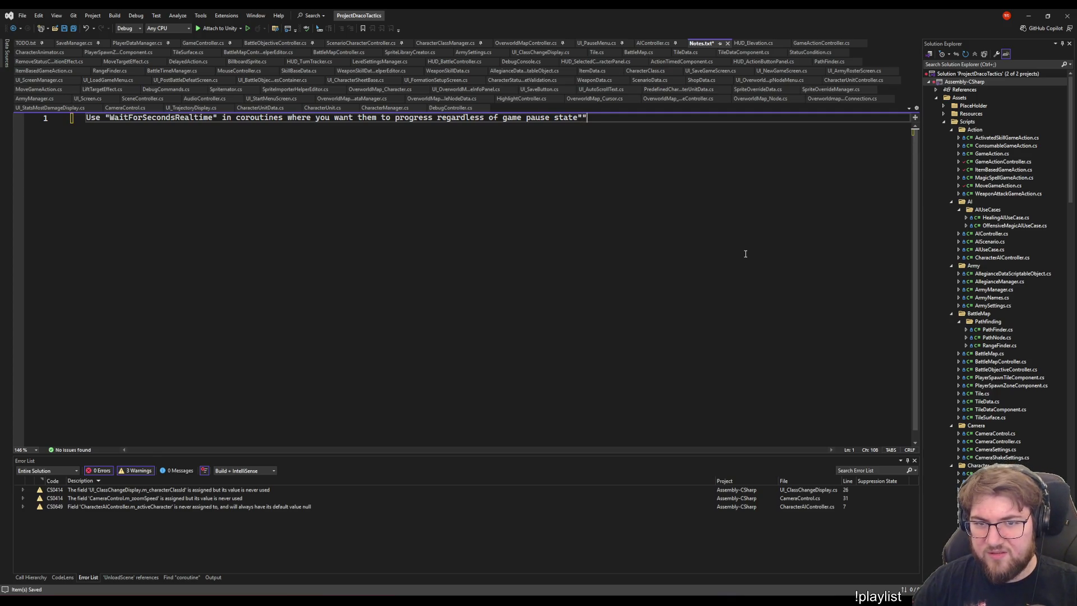
pyautogui.press('Insert')
pyautogui.press('BackSpace')
pyautogui.press('BackSpace')
pyautogui.press('BackSpace')
pyautogui.hotkey('ctrl', 's')
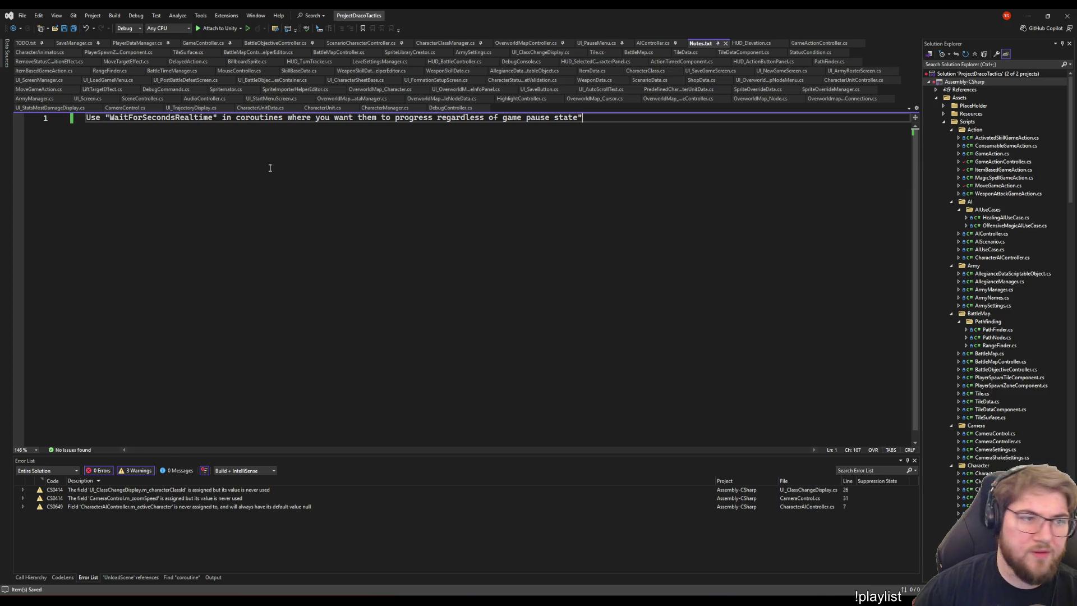
# Move the Notes.txt document tab next to TODO.txt.
pyautogui.click(725, 43)
pyautogui.moveTo(27, 42)
pyautogui.mouseDown()
pyautogui.moveTo(26, 32)
pyautogui.moveTo(61, 45)
pyautogui.mouseUp()
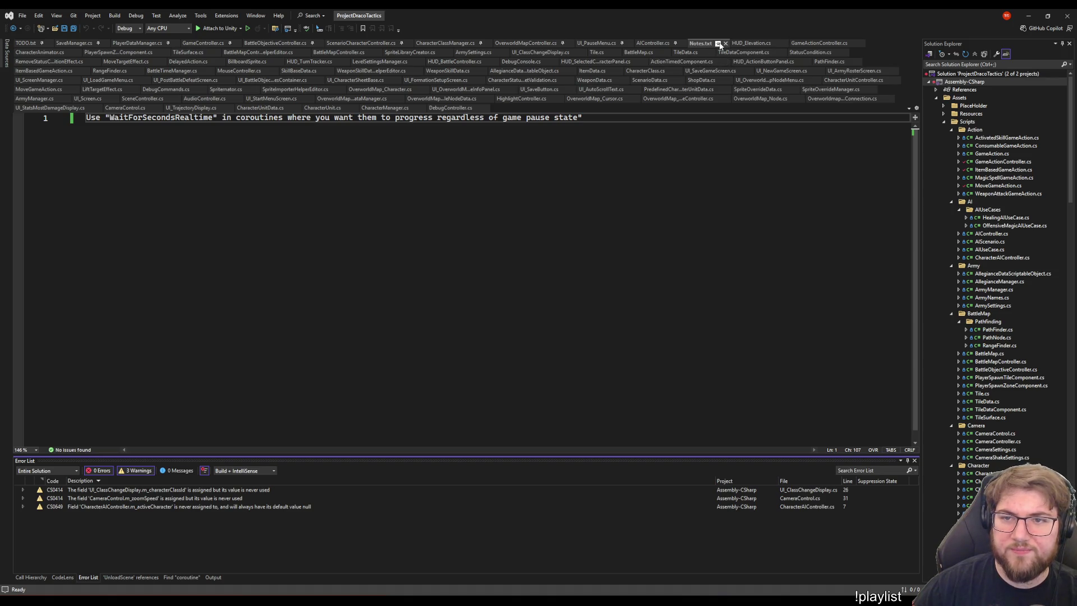
pyautogui.moveTo(720, 45); pyautogui.dragTo(79, 45)
# Return to TODO.txt and delete the Pause Menu closing note line.
pyautogui.click(182, 233)
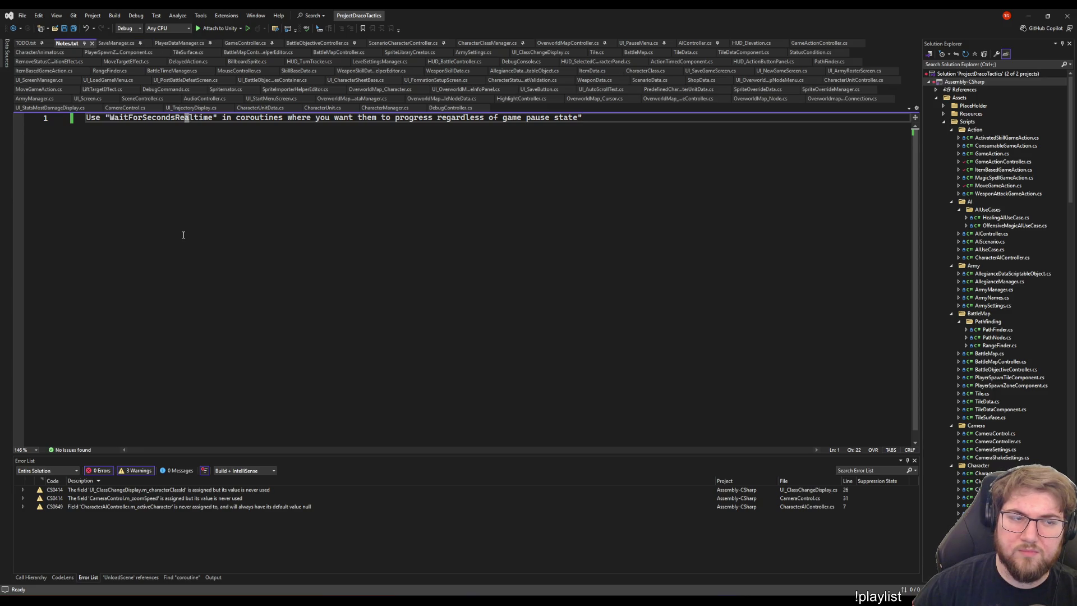
pyautogui.click(25, 43)
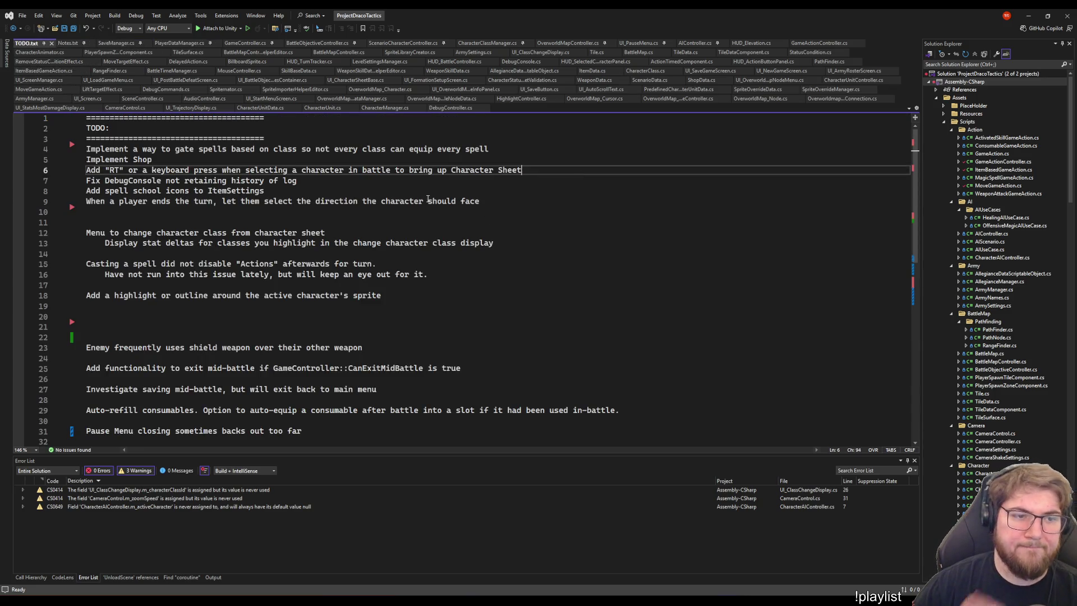
pyautogui.scroll(-6, 415, 216)
pyautogui.click(548, 389)
pyautogui.scroll(1, 505, 365)
pyautogui.click(372, 274)
pyautogui.click(663, 242)
pyautogui.click(645, 264)
pyautogui.click(633, 253)
pyautogui.click(346, 283)
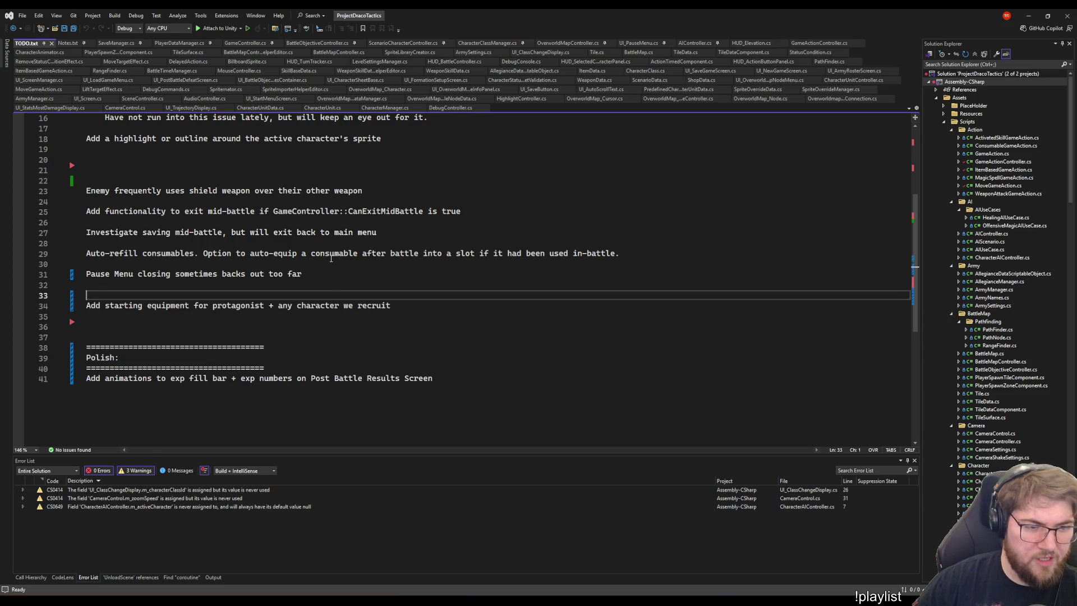
pyautogui.hotkey('shift', 'Up')
pyautogui.hotkey('shift', 'Up')
pyautogui.press('Delete')
# Delete the surplus blank lines after the sprite-outline item.
pyautogui.scroll(1, 189, 313)
pyautogui.click(191, 201)
pyautogui.scroll(2, 189, 313)
pyautogui.press('Down')
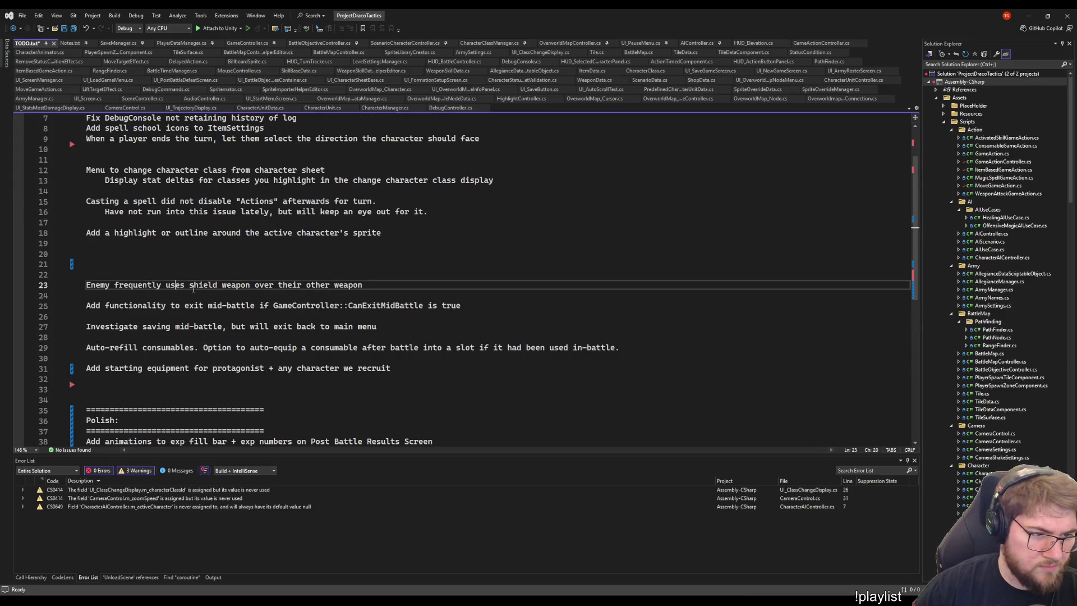
pyautogui.hotkey('shift', 'Up')
pyautogui.hotkey('shift', 'Up')
pyautogui.hotkey('shift', 'Up')
pyautogui.press('Delete')
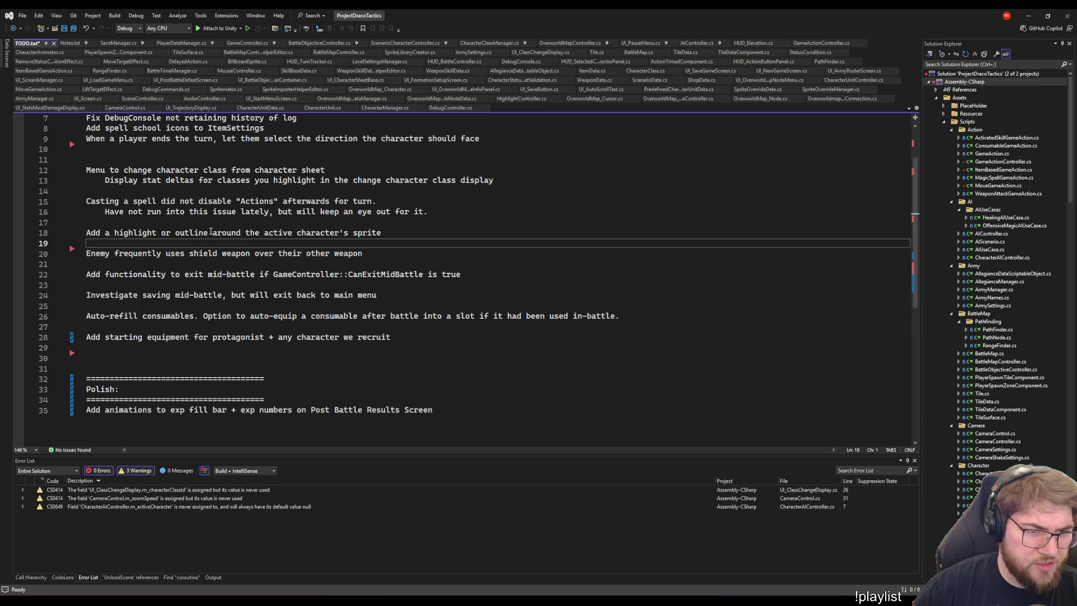
pyautogui.click(209, 232)
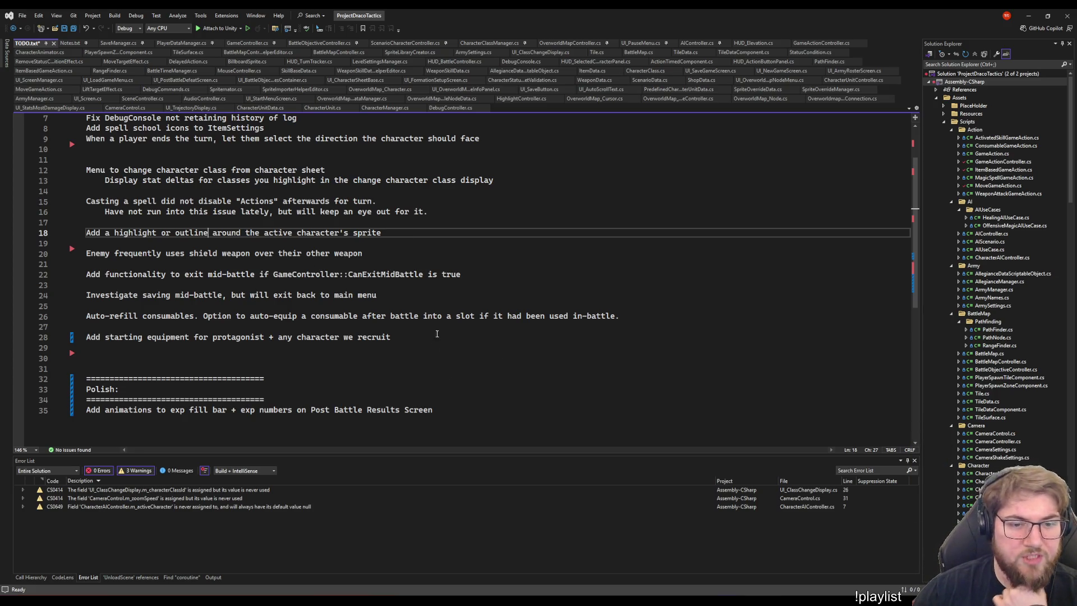
# Delete the extra blank line between the turn-direction item and the class menu item.
pyautogui.scroll(2, 330, 308)
pyautogui.click(237, 274)
pyautogui.click(123, 284)
pyautogui.click(140, 254)
pyautogui.click(162, 201)
pyautogui.click(173, 223)
pyautogui.click(189, 216)
pyautogui.click(127, 224)
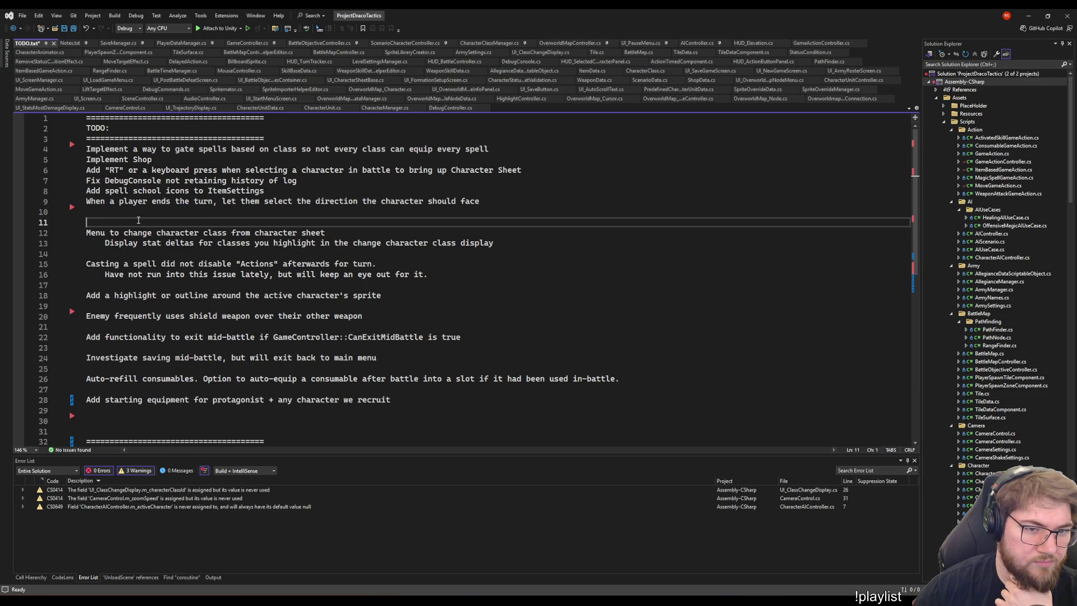
pyautogui.click(275, 202)
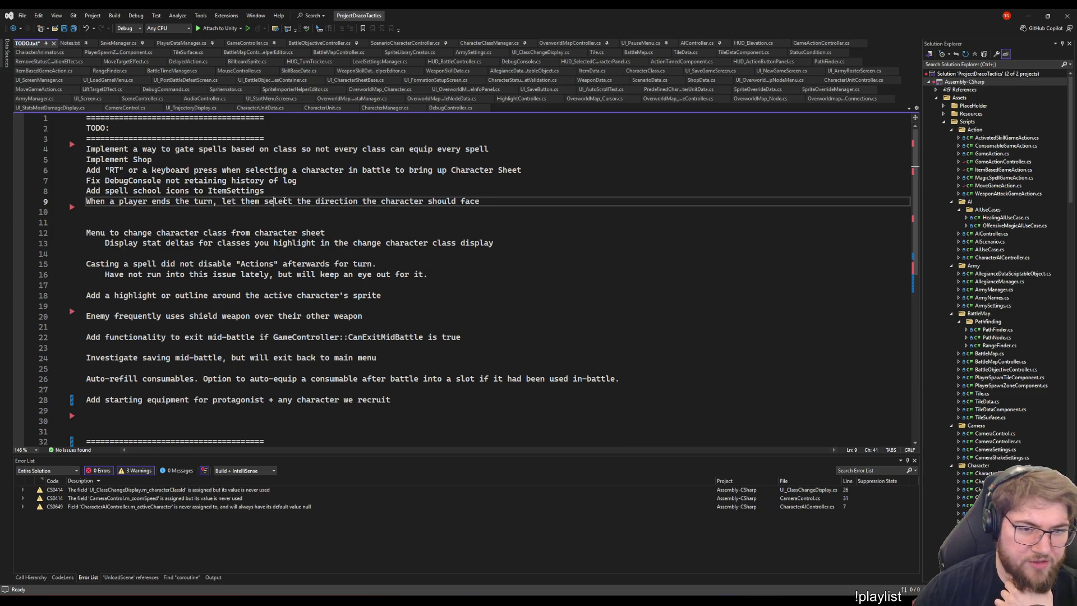
pyautogui.press('Down')
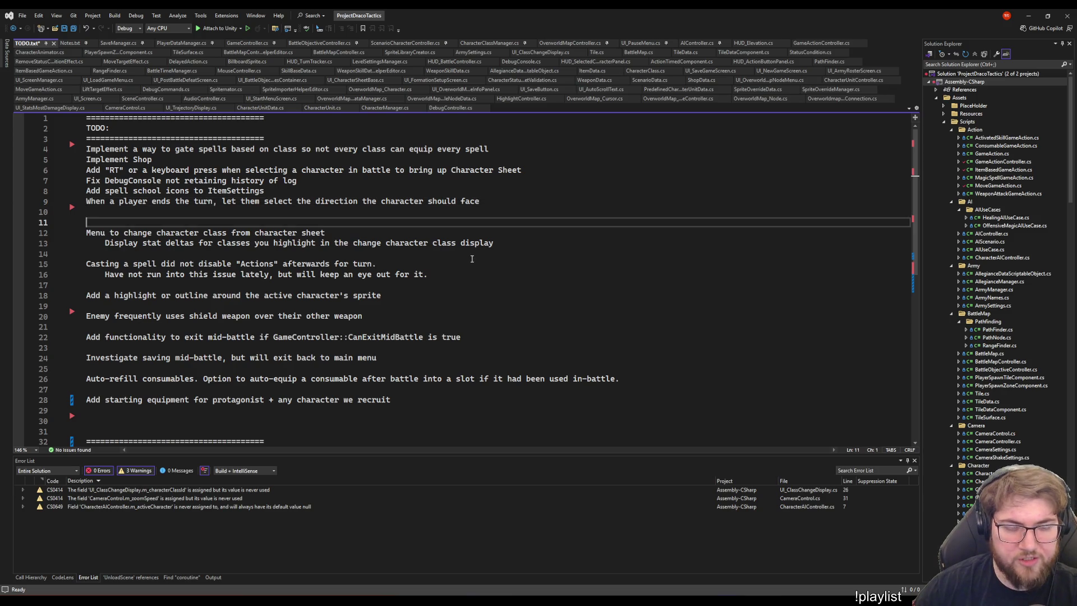
pyautogui.press('Delete')
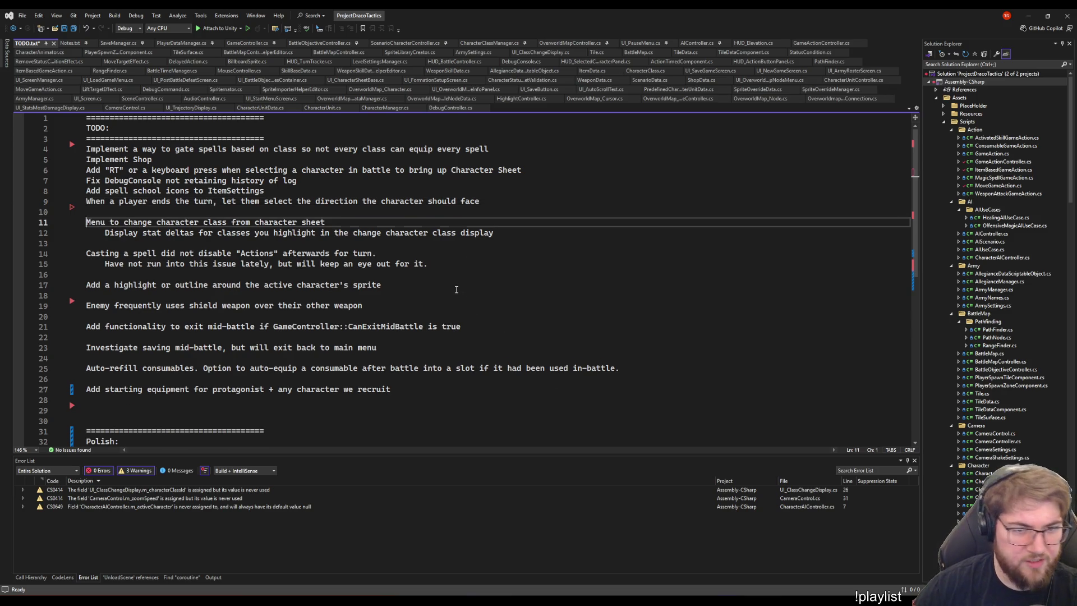
# Check the blank lines before the Polish section divider.
pyautogui.press('Down')
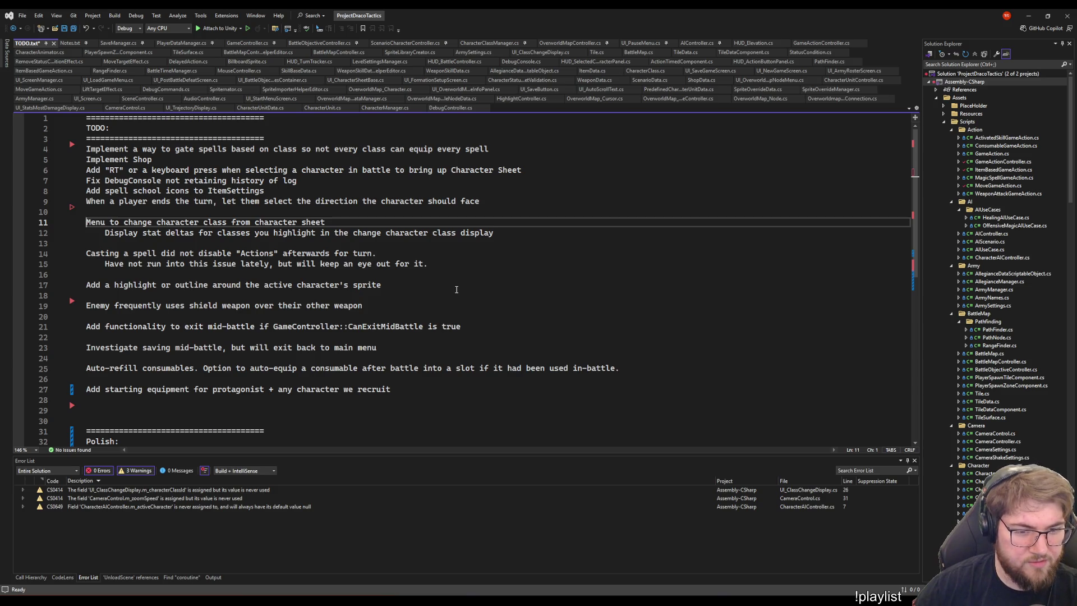
pyautogui.press('Down')
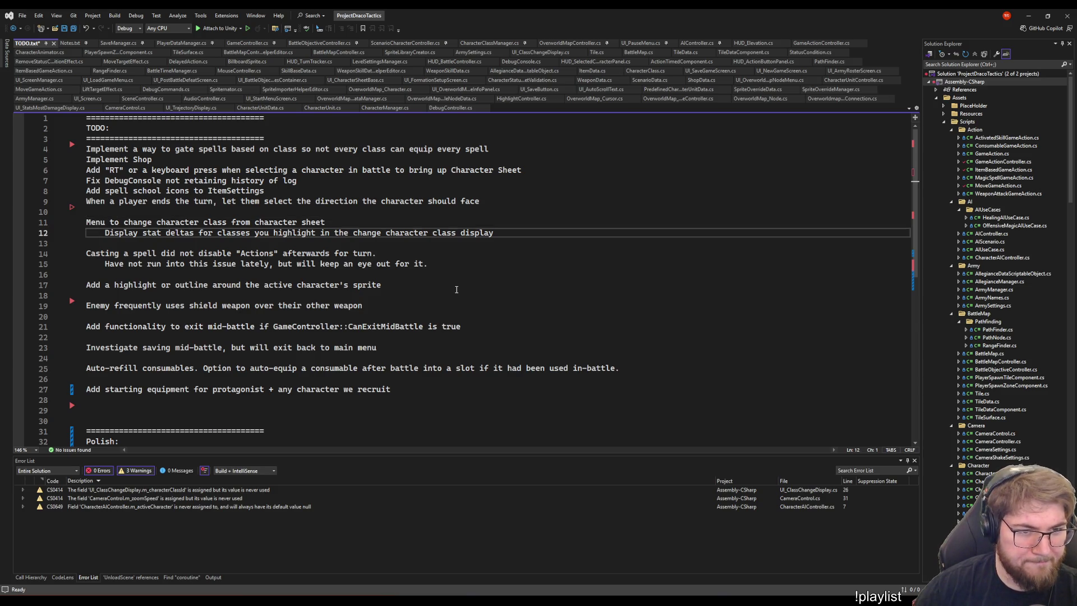
pyautogui.scroll(-3, 455, 289)
pyautogui.click(337, 316)
pyautogui.click(310, 325)
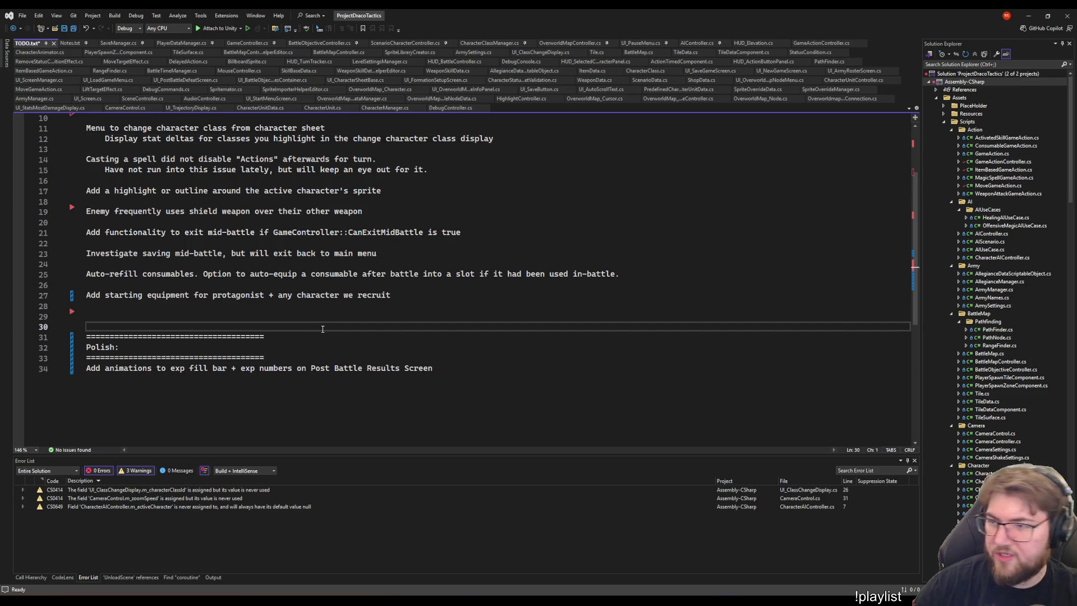
pyautogui.click(582, 266)
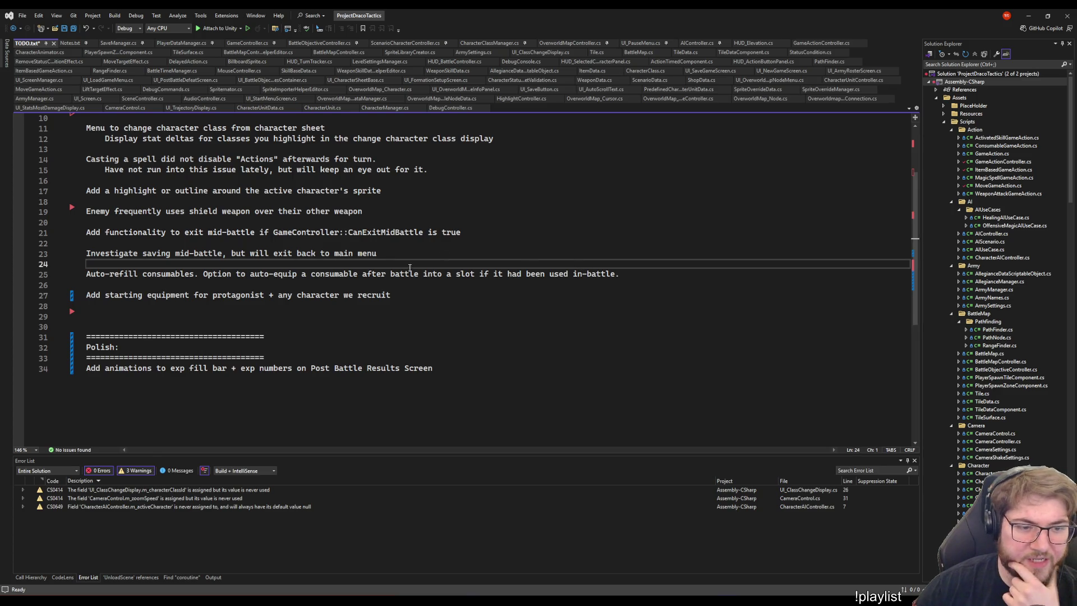
pyautogui.click(386, 314)
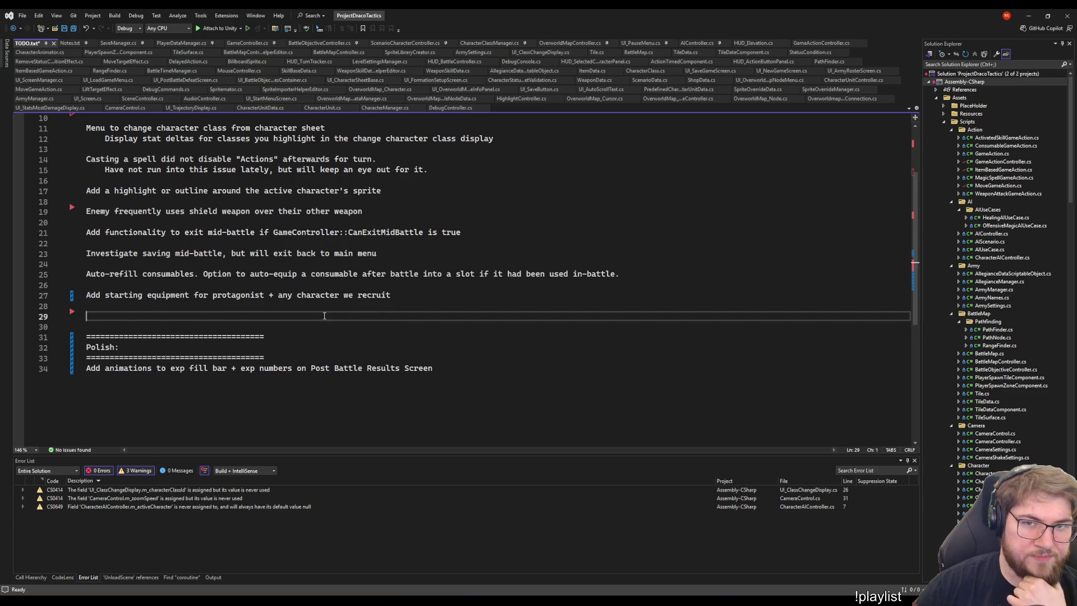
pyautogui.scroll(3, 333, 321)
# Select and inspect the blank lines after the starting-equipment item.
pyautogui.click(391, 222)
pyautogui.click(232, 162)
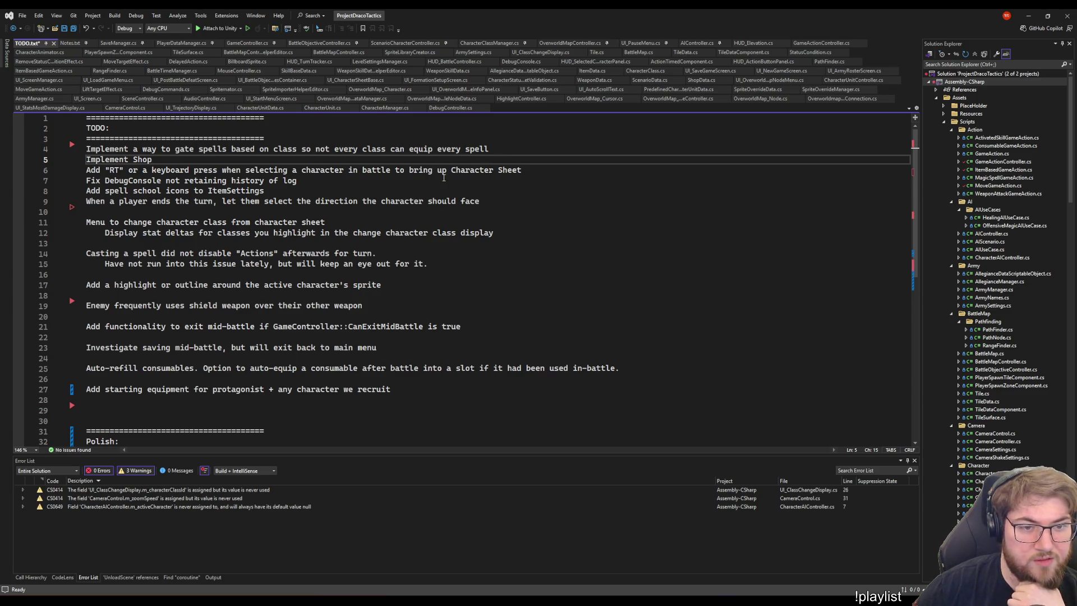
pyautogui.click(333, 410)
pyautogui.moveTo(329, 415); pyautogui.dragTo(324, 405)
pyautogui.click(387, 410)
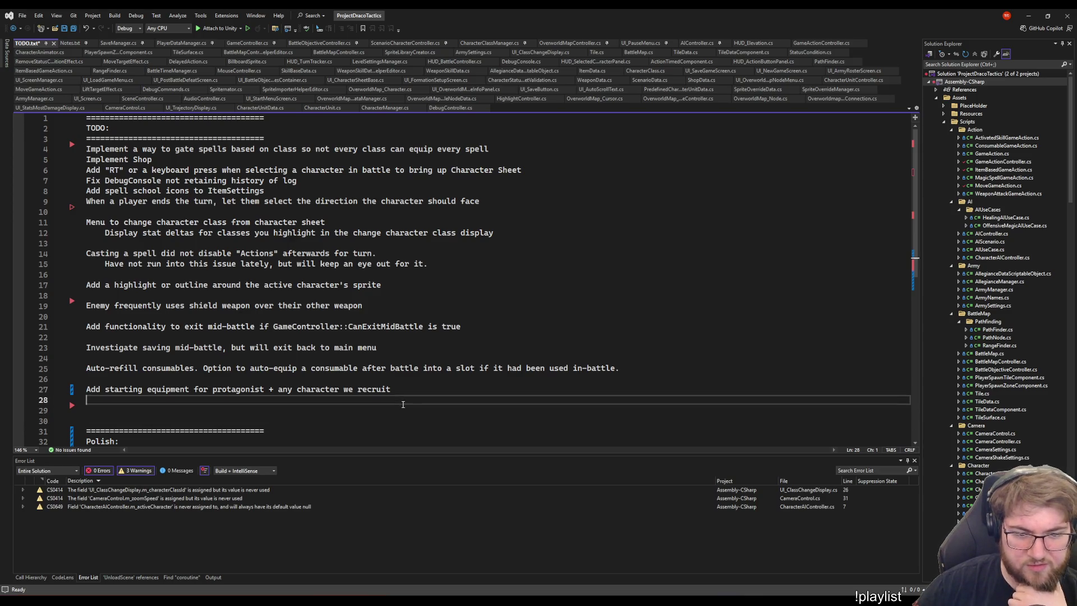
pyautogui.click(348, 413)
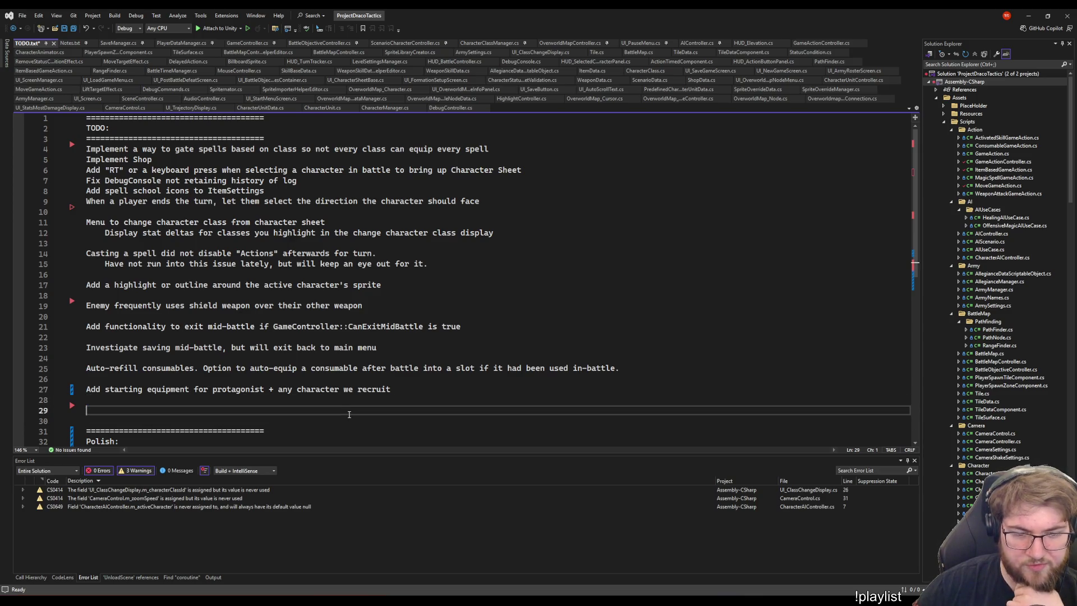
pyautogui.moveTo(317, 417); pyautogui.dragTo(288, 394)
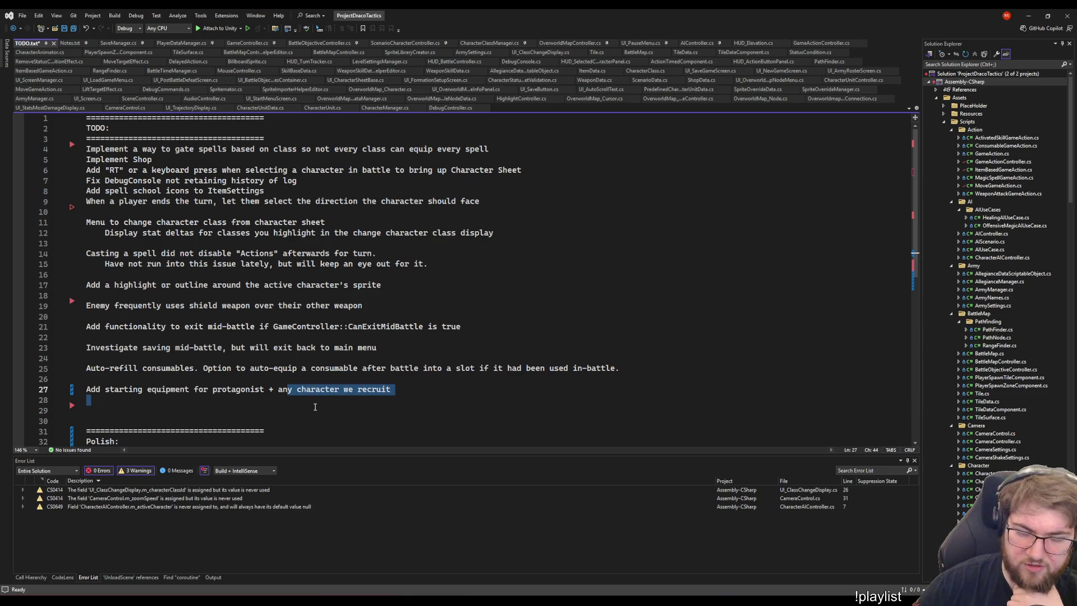
pyautogui.click(315, 407)
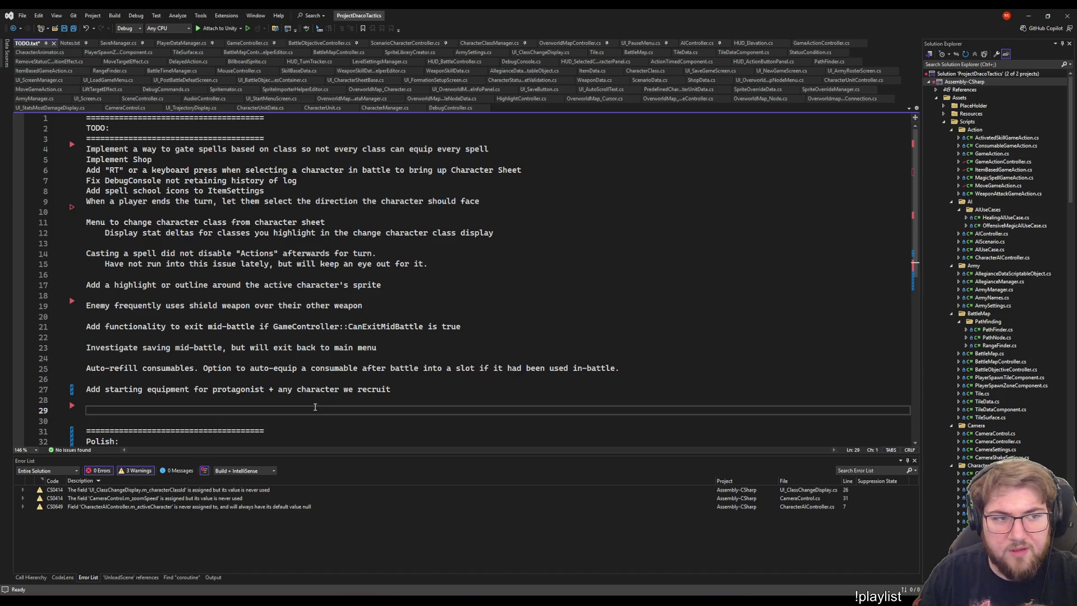
# Save TODO.txt with Ctrl+S.
pyautogui.hotkey('ctrl', 's')
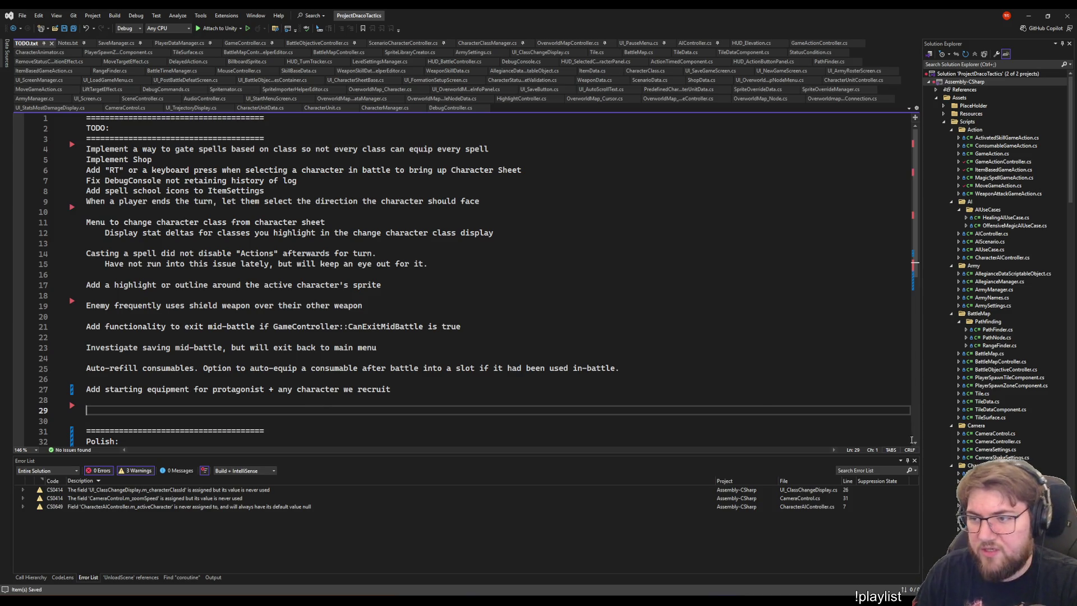
pyautogui.scroll(-15, 1002, 370)
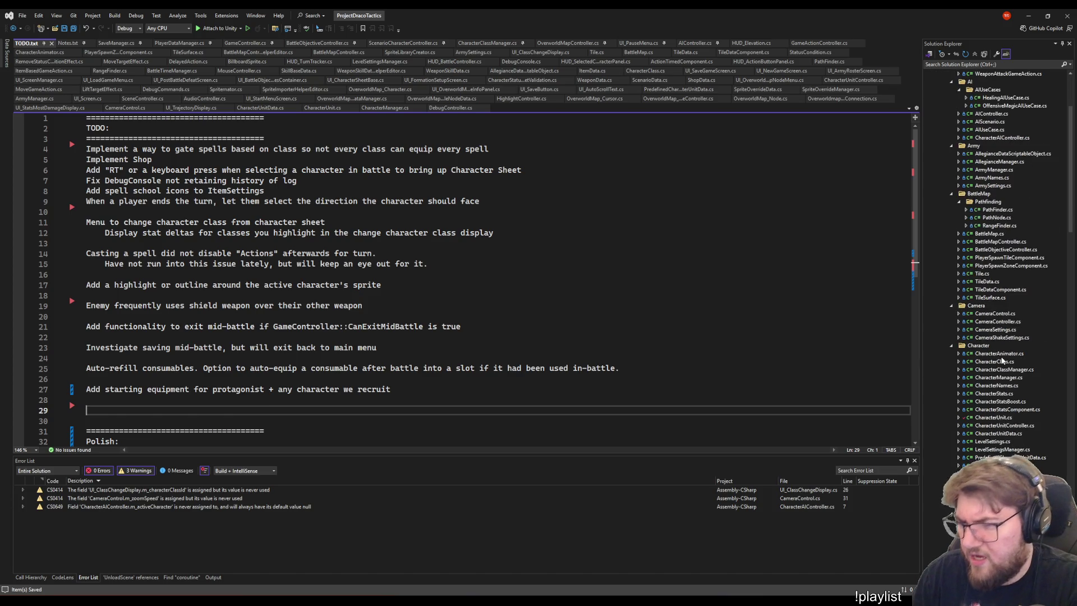
pyautogui.scroll(-12, 998, 357)
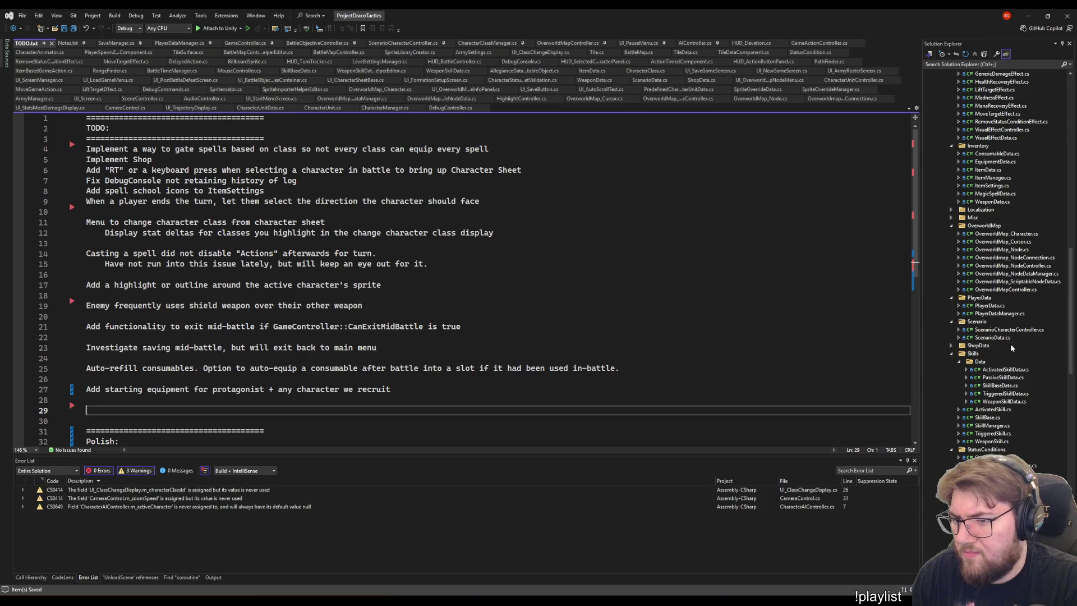
# Open ShopData.cs from the ShopData folder and look at ItemCostMultiplier.
pyautogui.doubleClick(1011, 346)
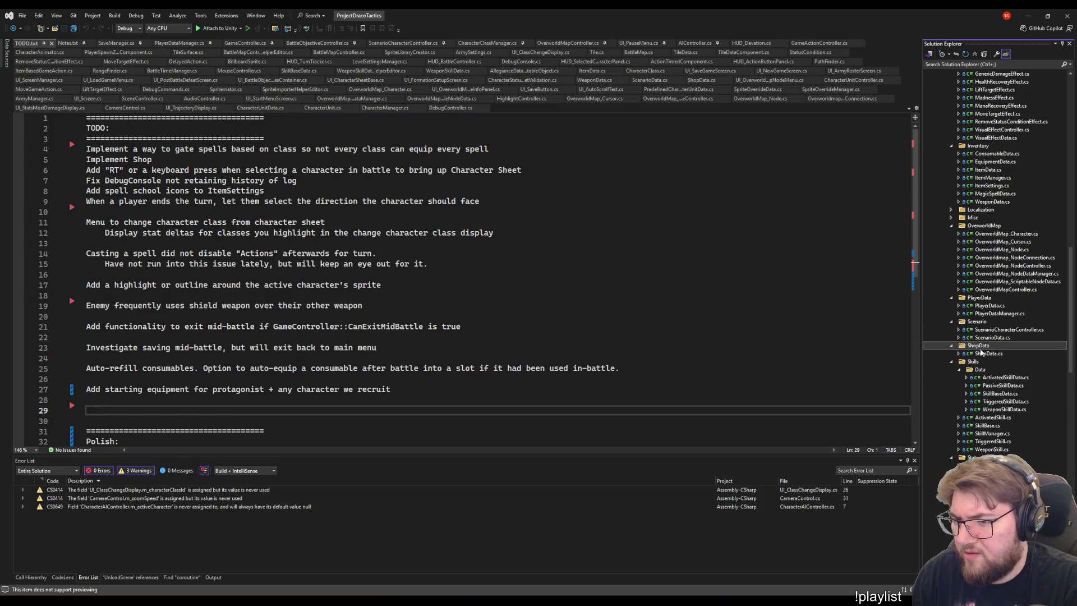
pyautogui.click(993, 353)
pyautogui.doubleClick(993, 354)
pyautogui.click(219, 219)
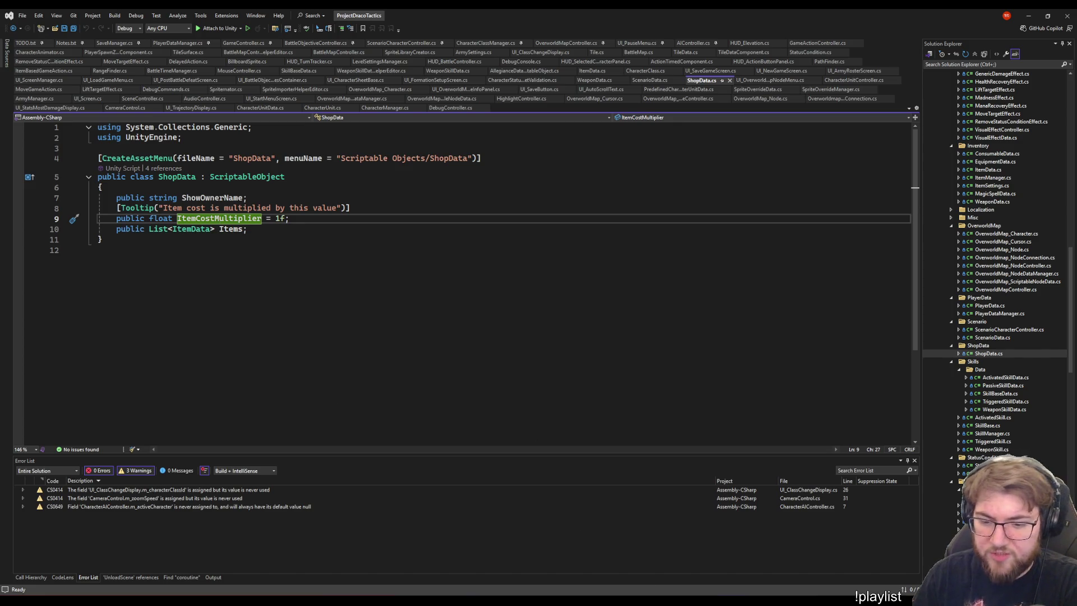
pyautogui.hotkey('alt', 'Tab')
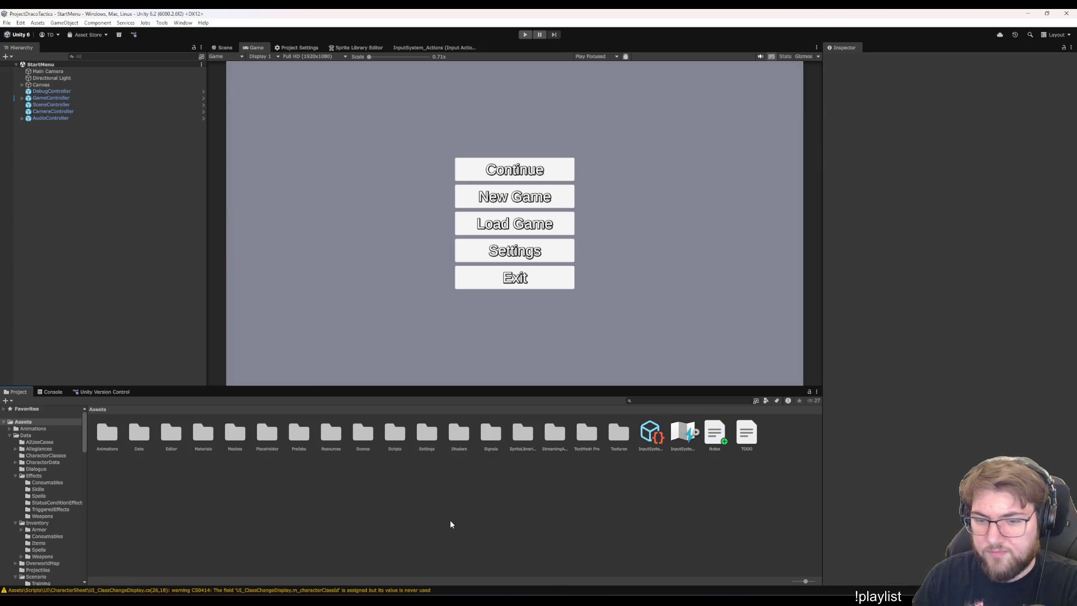
# Inspect the ND_BigCitysland node data in the OverworldMap Nodes folder and switch to Scene view.
pyautogui.scroll(-5, 50, 483)
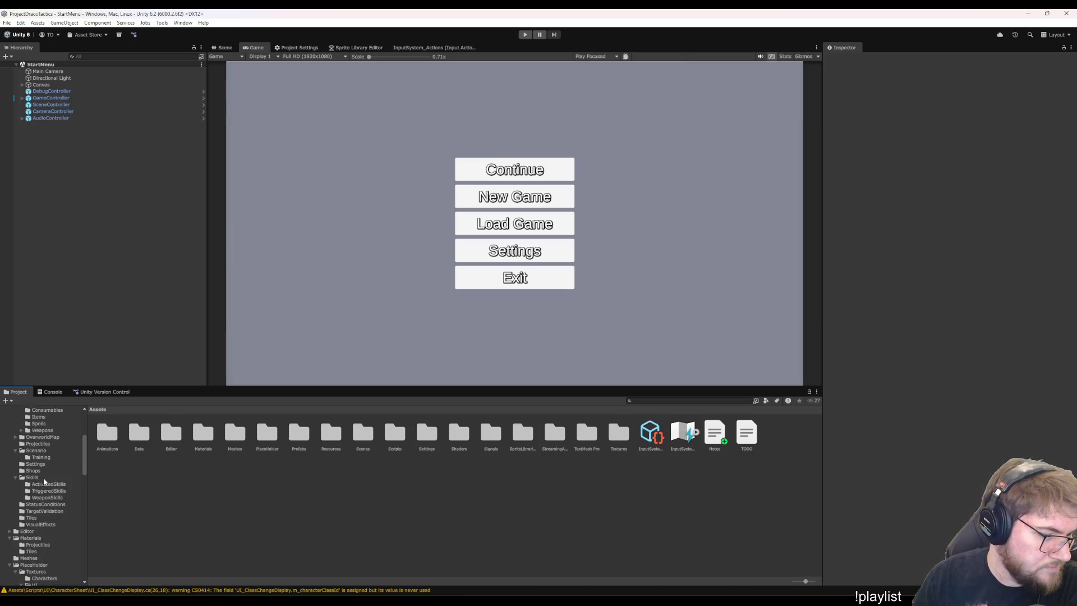
pyautogui.scroll(5, 48, 536)
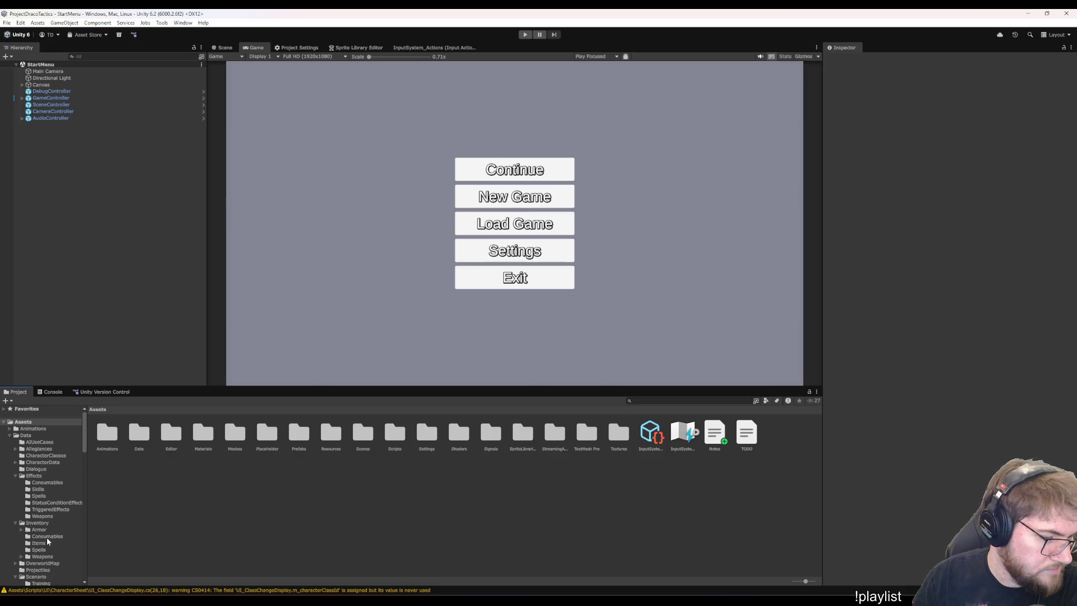
pyautogui.scroll(-3, 47, 538)
pyautogui.click(43, 487)
pyautogui.click(102, 440)
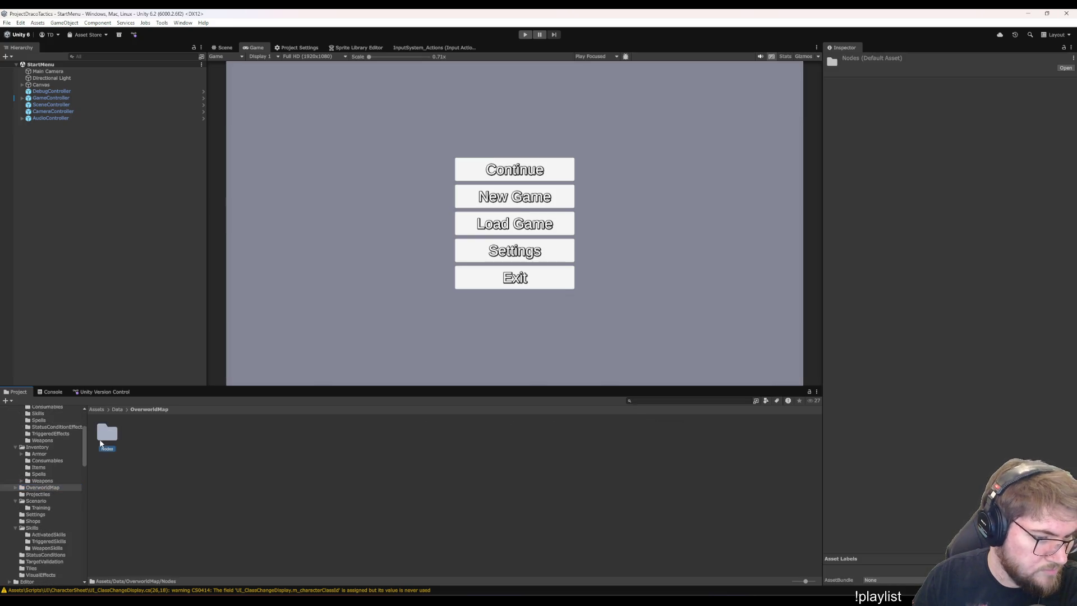
pyautogui.doubleClick(103, 438)
pyautogui.click(108, 435)
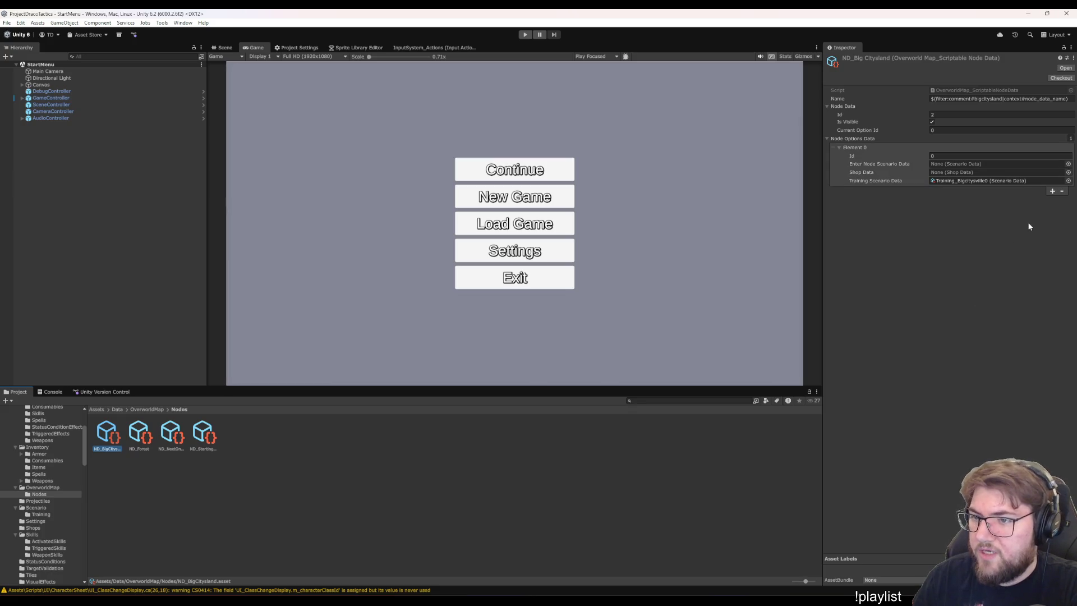
pyautogui.click(223, 48)
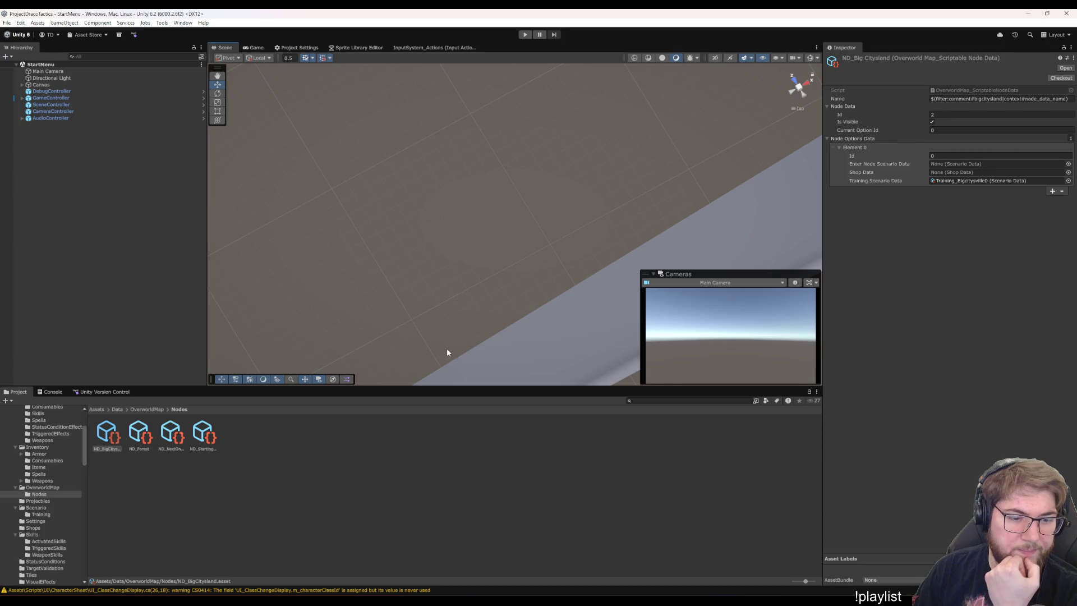
pyautogui.click(291, 438)
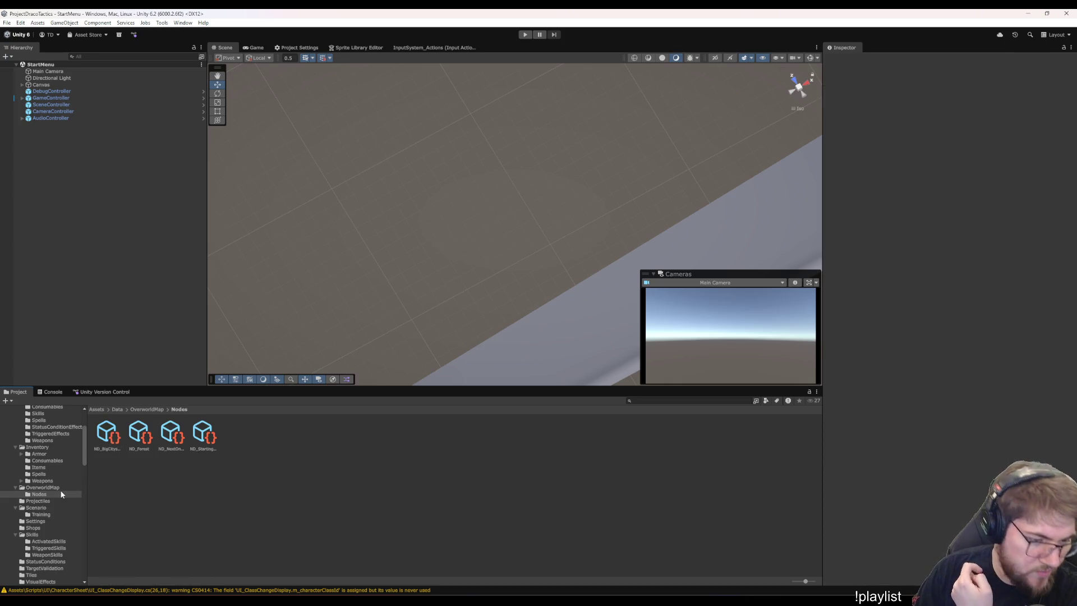
# List the assets in the Scenes folder of the Project window.
pyautogui.scroll(-5, 62, 494)
pyautogui.scroll(3, 61, 493)
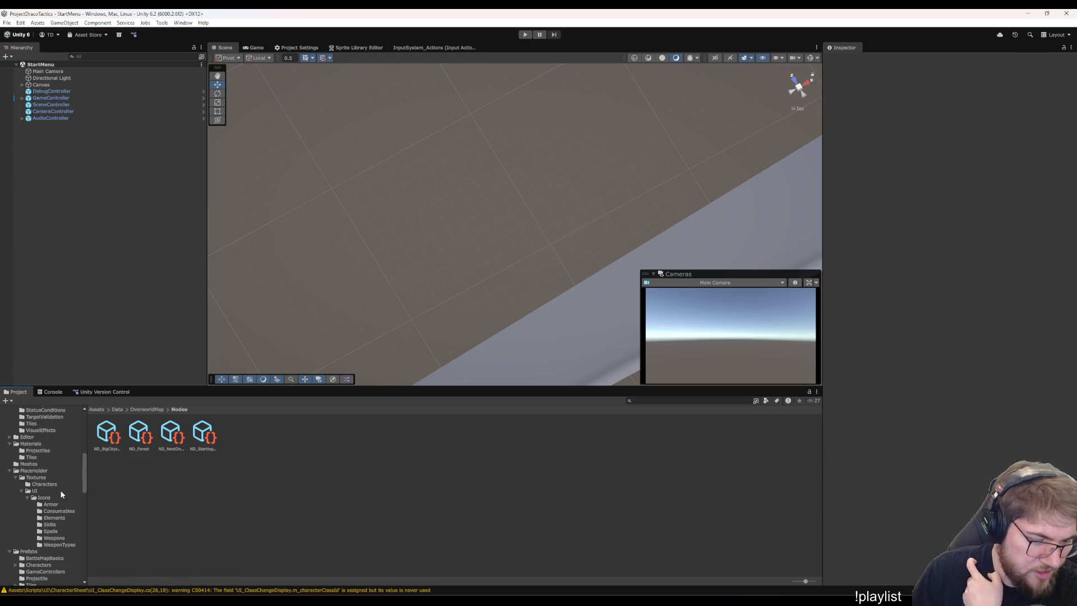
pyautogui.scroll(-5, 61, 494)
pyautogui.scroll(-5, 54, 492)
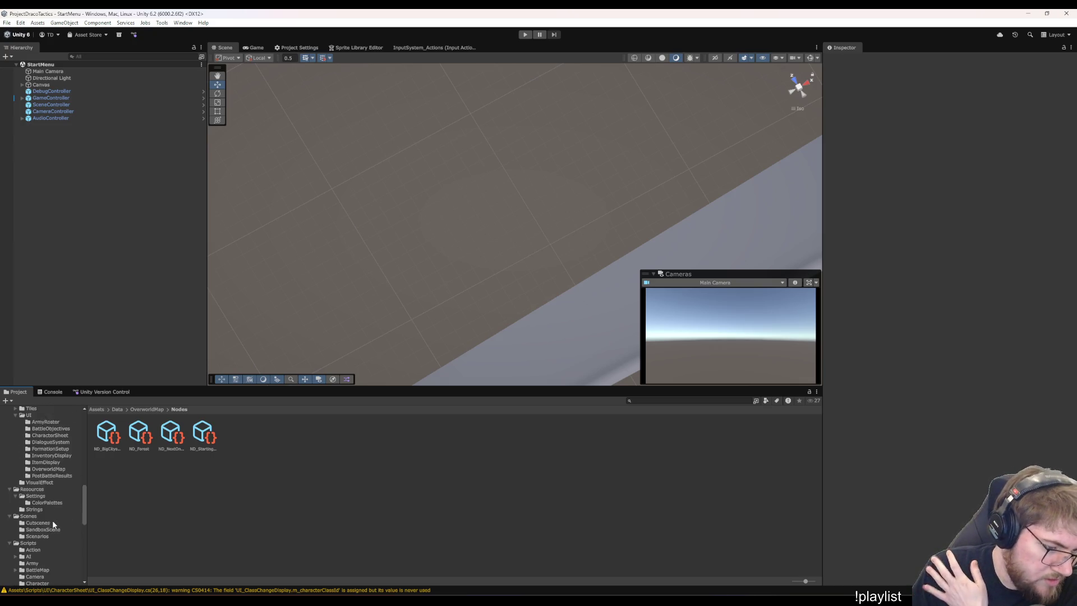
pyautogui.click(40, 492)
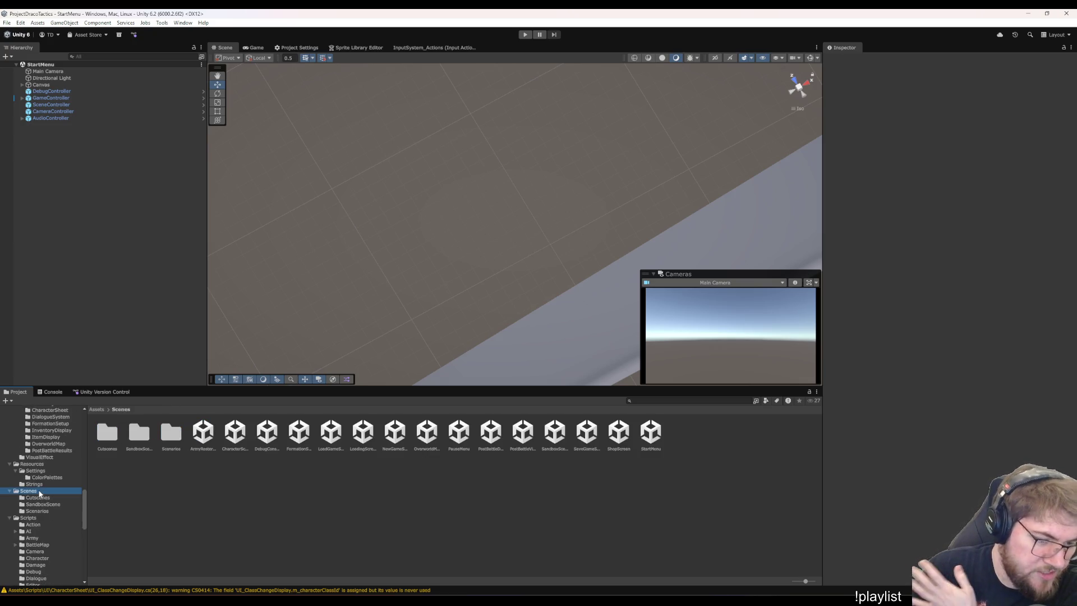
# Open the OverworldMap scene and orbit and pan across the island terrain.
pyautogui.click(261, 520)
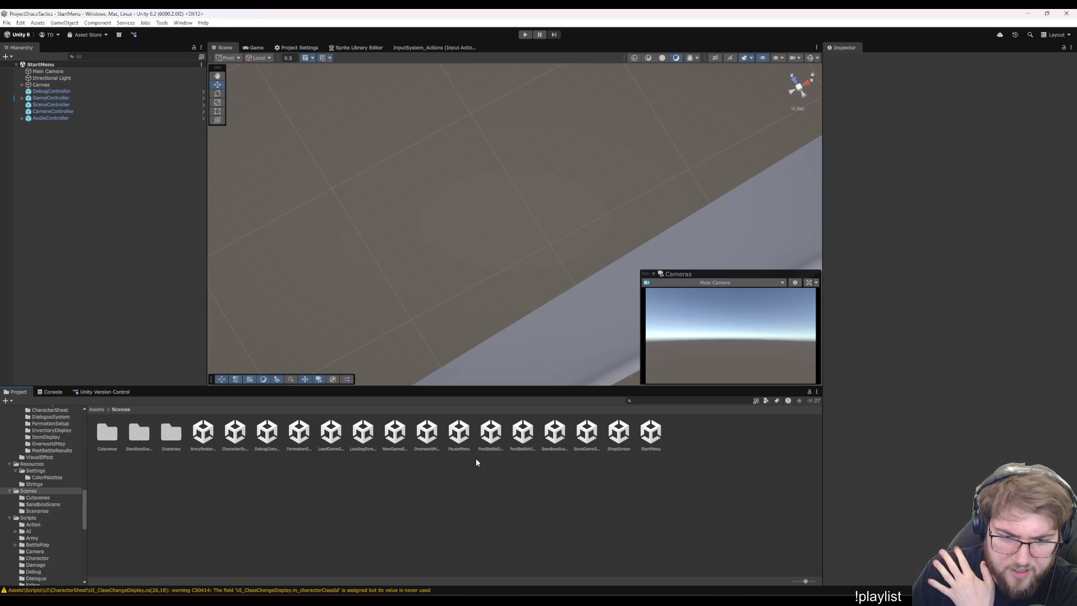
pyautogui.doubleClick(425, 444)
pyautogui.moveTo(573, 341)
pyautogui.mouseDown()
pyautogui.moveTo(512, 247)
pyautogui.moveTo(533, 240)
pyautogui.moveTo(516, 252)
pyautogui.mouseUp()
pyautogui.scroll(-10, 567, 282)
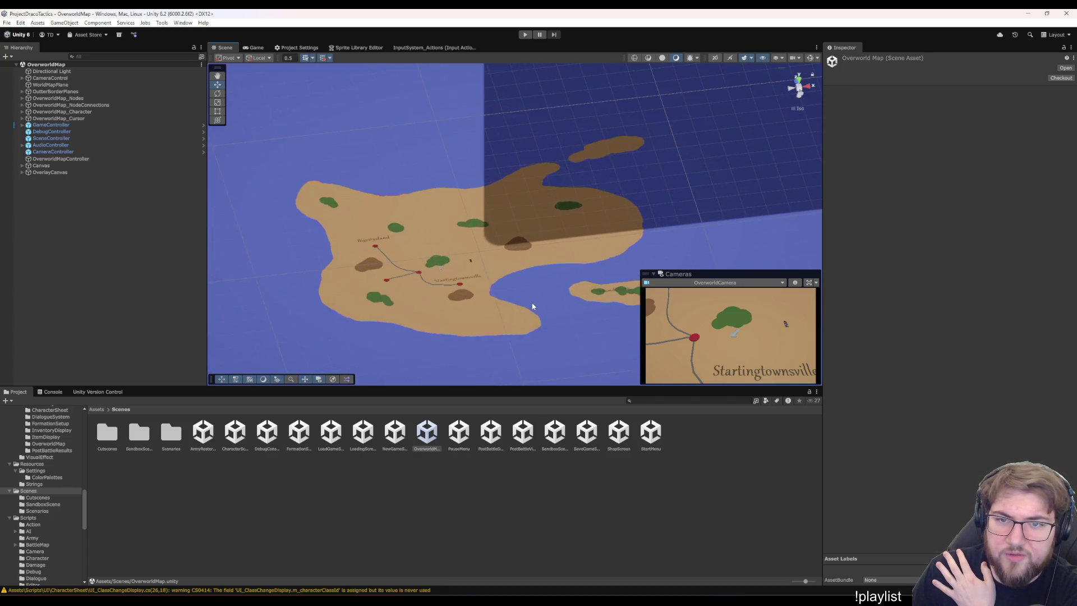
pyautogui.scroll(10, 532, 306)
pyautogui.moveTo(480, 329)
pyautogui.mouseDown()
pyautogui.moveTo(438, 241)
pyautogui.moveTo(446, 234)
pyautogui.mouseUp()
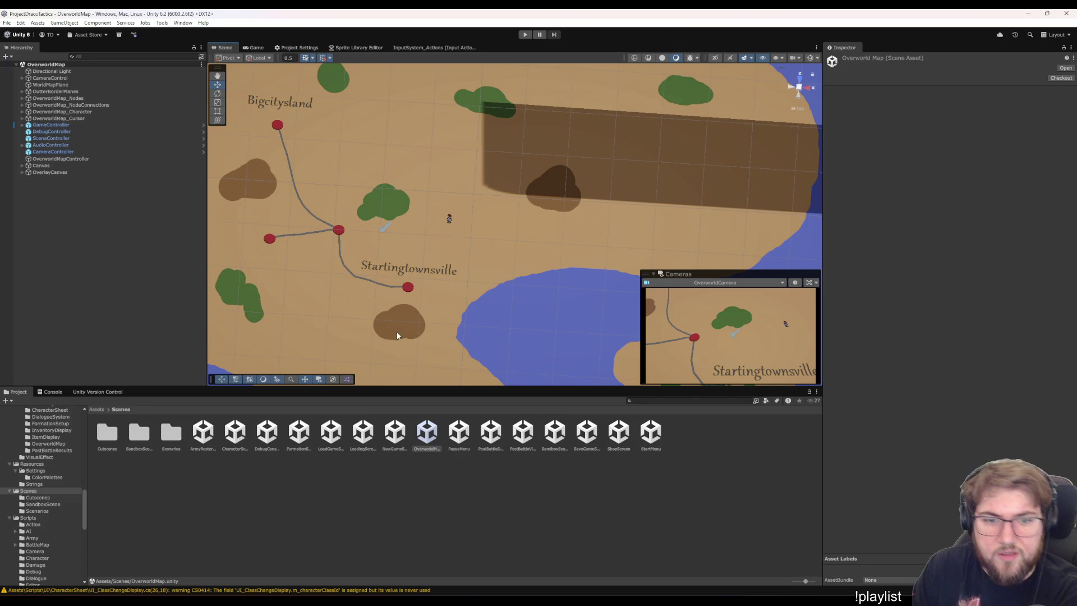
pyautogui.moveTo(416, 348)
pyautogui.mouseDown()
pyautogui.moveTo(440, 353)
pyautogui.moveTo(425, 354)
pyautogui.moveTo(472, 318)
pyautogui.mouseUp()
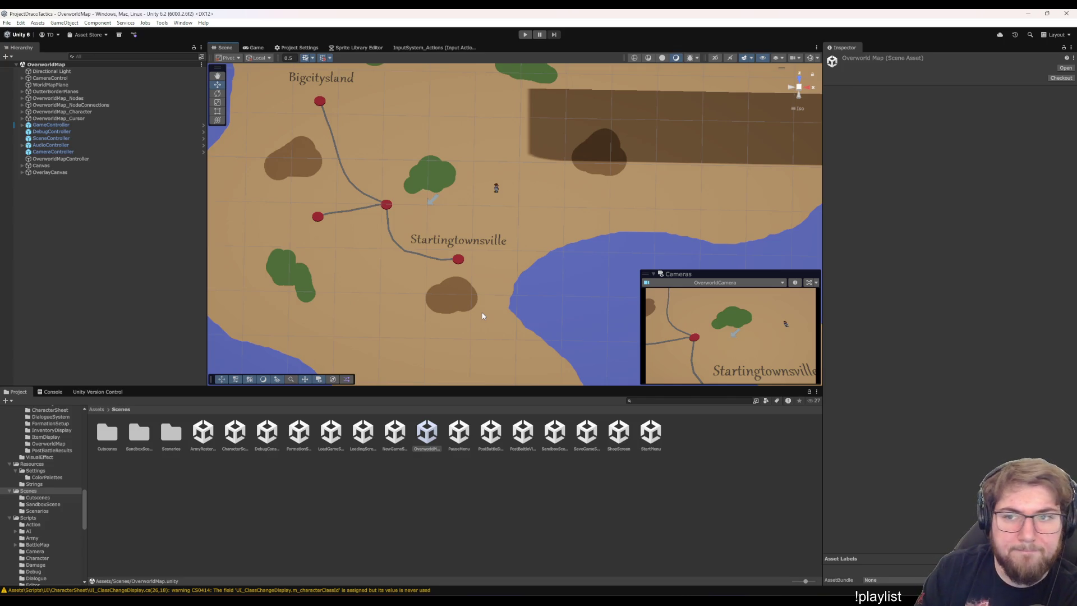
# Look straight down on the island, then view the game with its PAUSED menu.
pyautogui.scroll(-5, 505, 308)
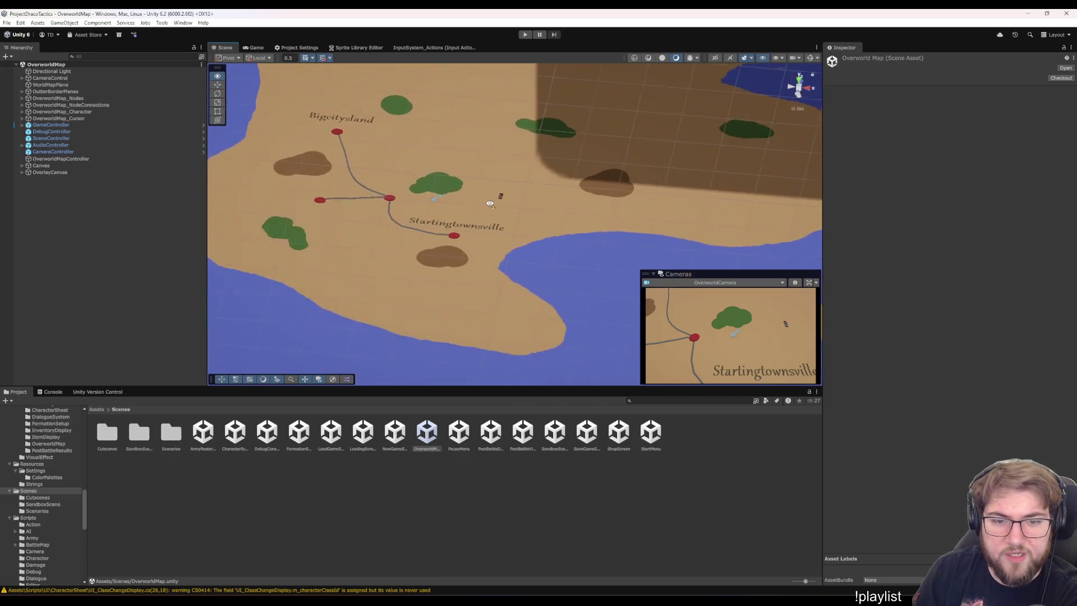
pyautogui.scroll(5, 526, 260)
pyautogui.moveTo(525, 261); pyautogui.dragTo(510, 300)
pyautogui.scroll(-5, 506, 311)
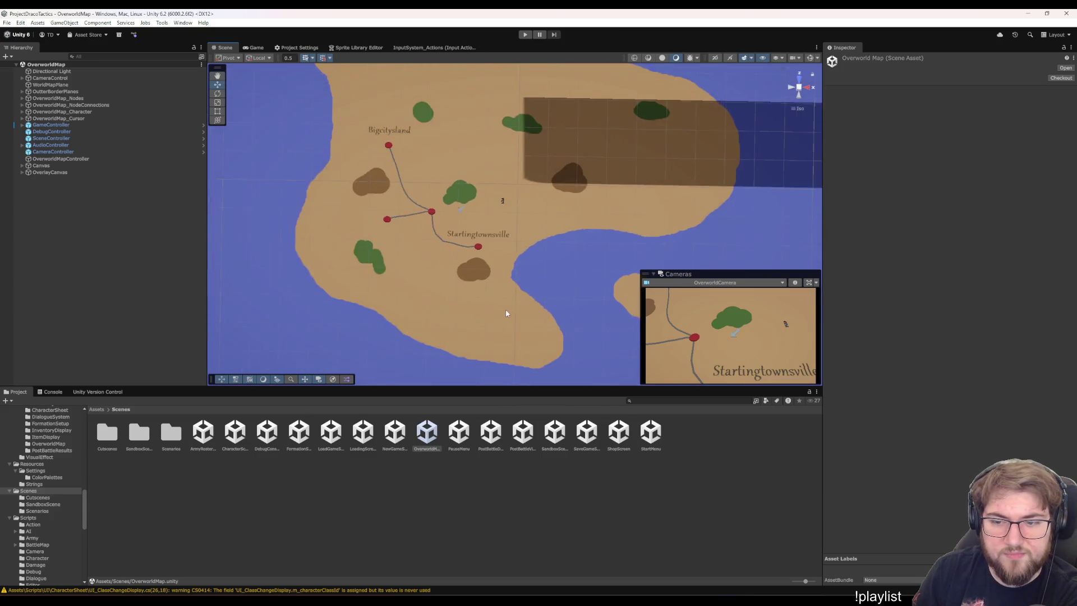
pyautogui.scroll(4, 489, 286)
pyautogui.scroll(-5, 489, 287)
pyautogui.scroll(3, 485, 258)
pyautogui.scroll(-3, 483, 229)
pyautogui.scroll(4, 480, 228)
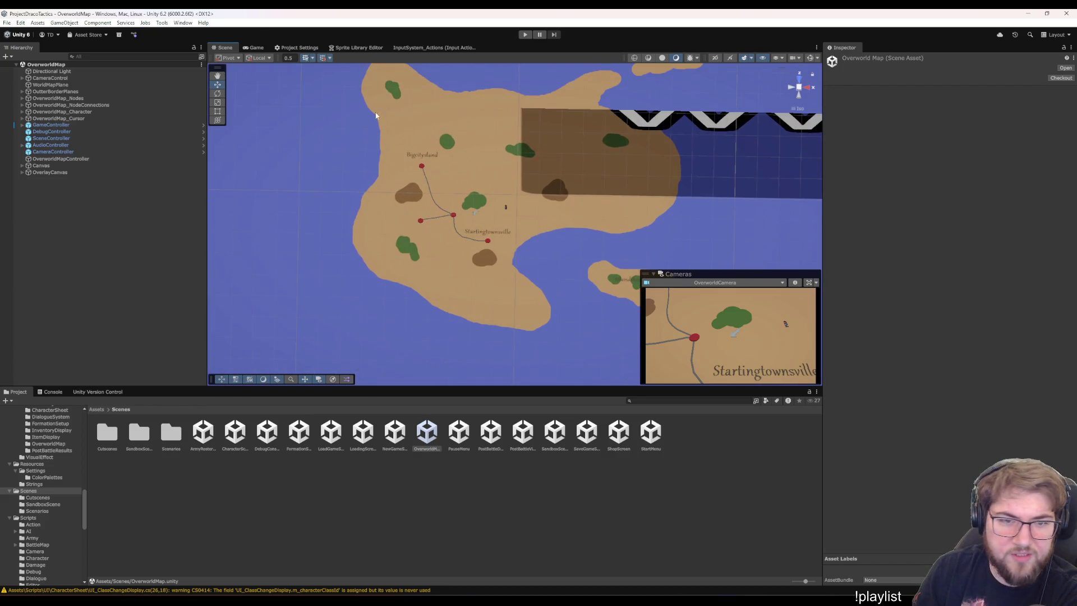
pyautogui.click(255, 47)
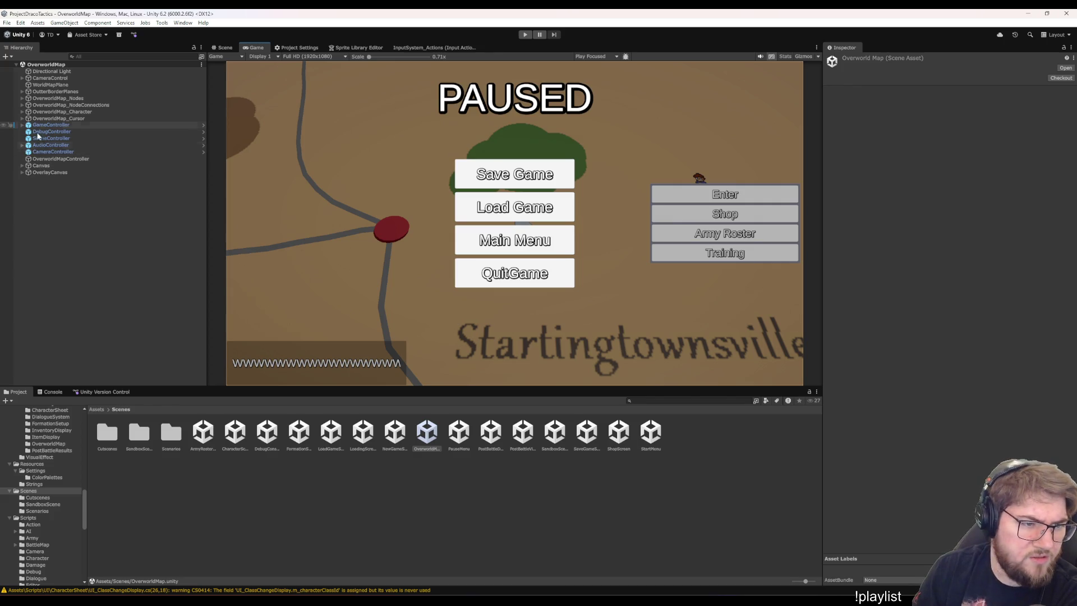
# Deactivate Panel - PauseMenu under OverlayCanvas > UI_PauseMenu to hide it.
pyautogui.click(22, 165)
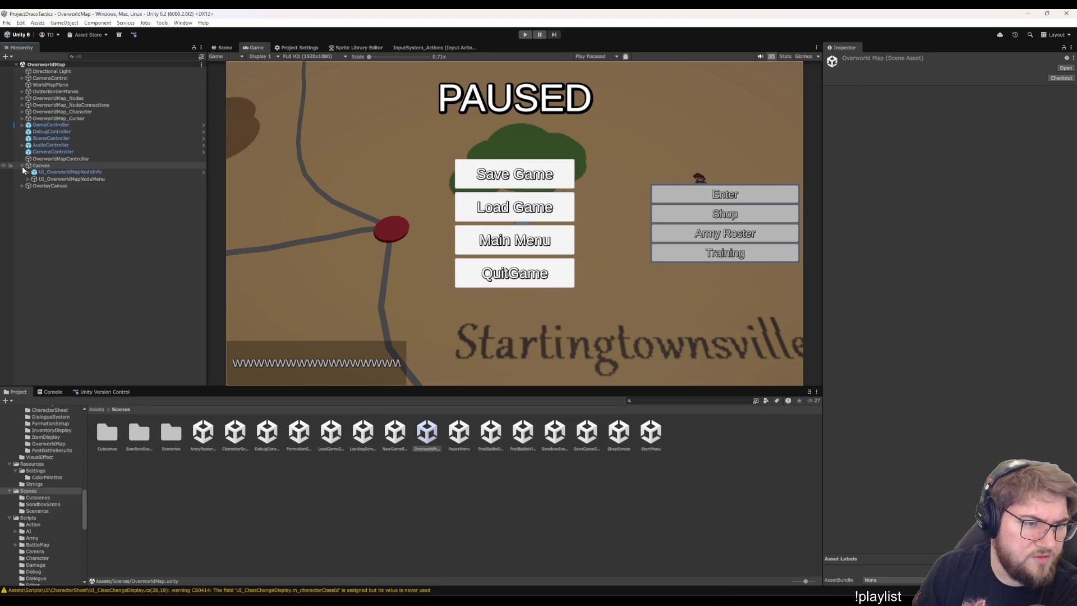
pyautogui.click(22, 190)
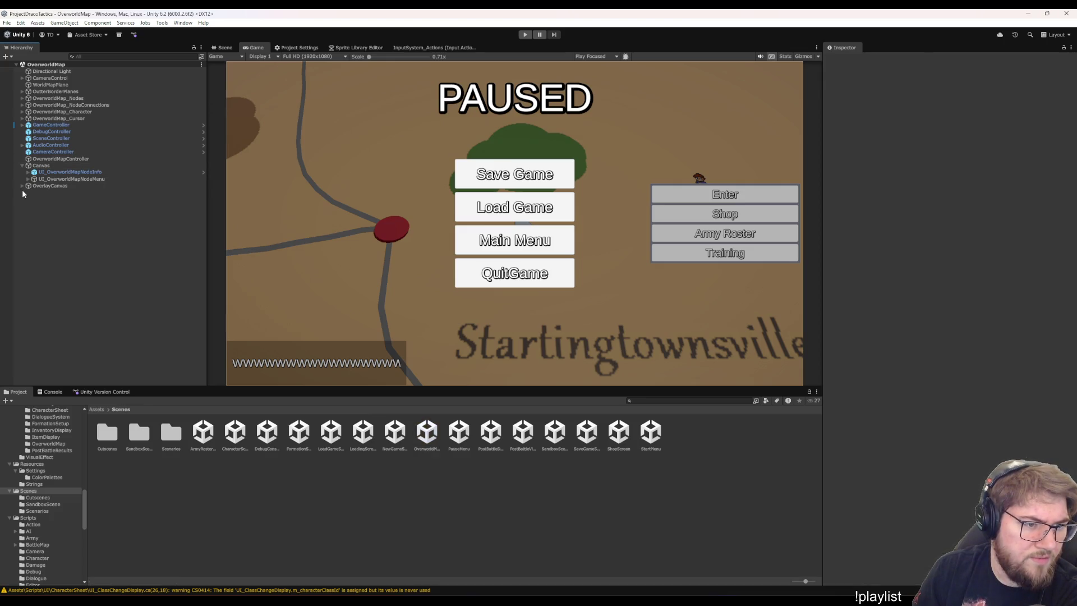
pyautogui.click(22, 185)
pyautogui.click(56, 193)
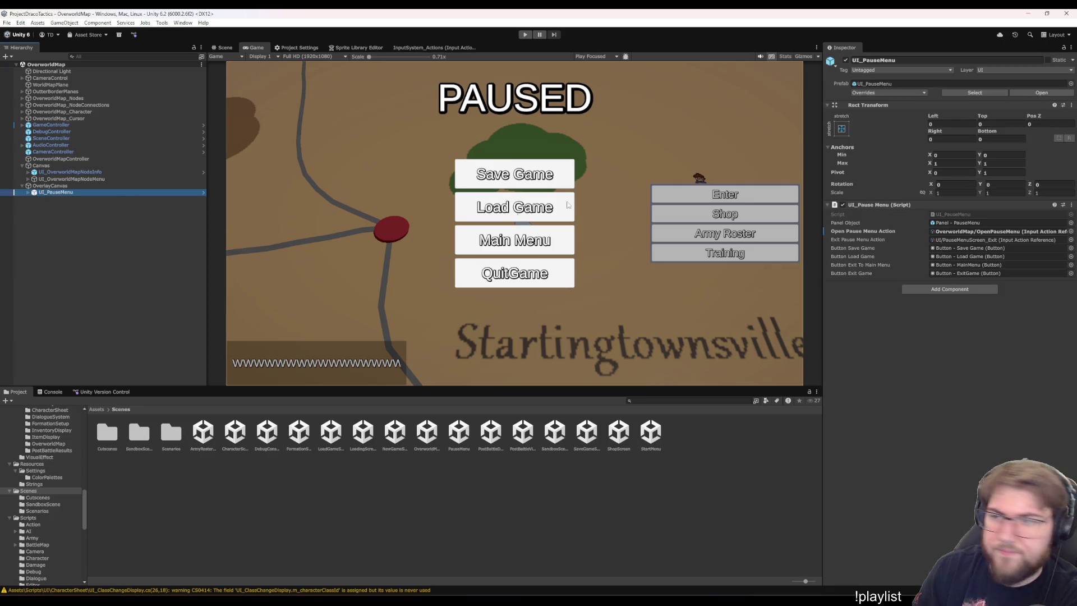
pyautogui.press('Right')
pyautogui.press('Down')
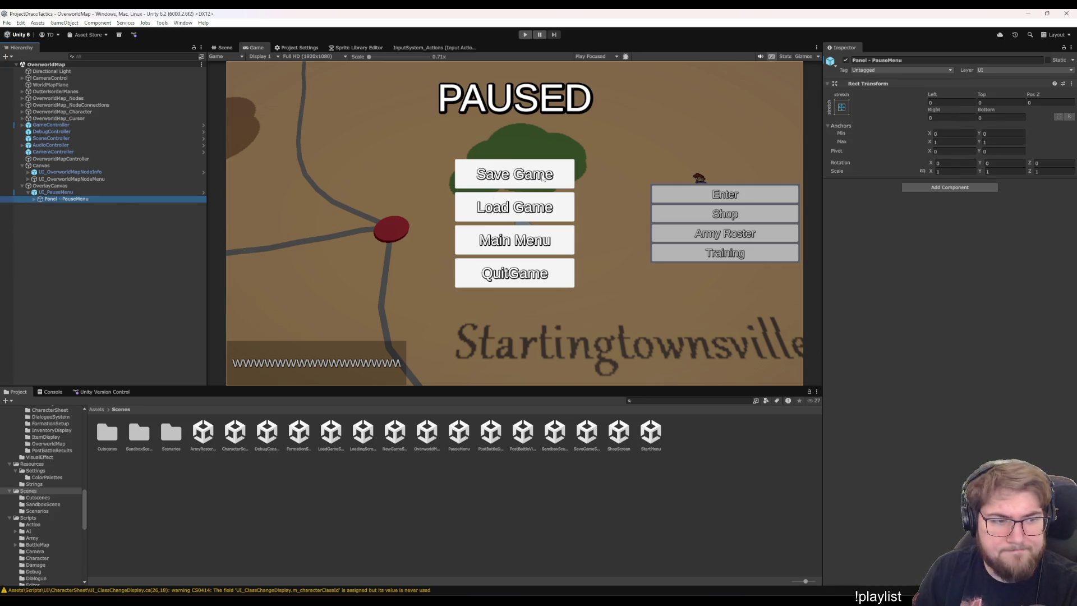
pyautogui.click(845, 60)
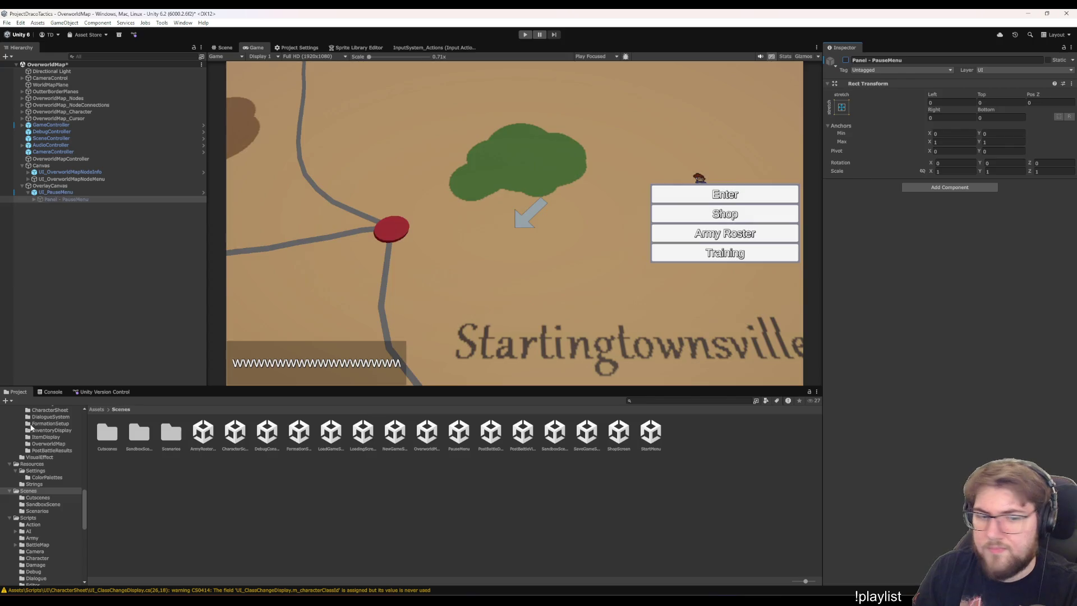
# Save the OverworldMap scene and open the StartMenu scene.
pyautogui.click(74, 289)
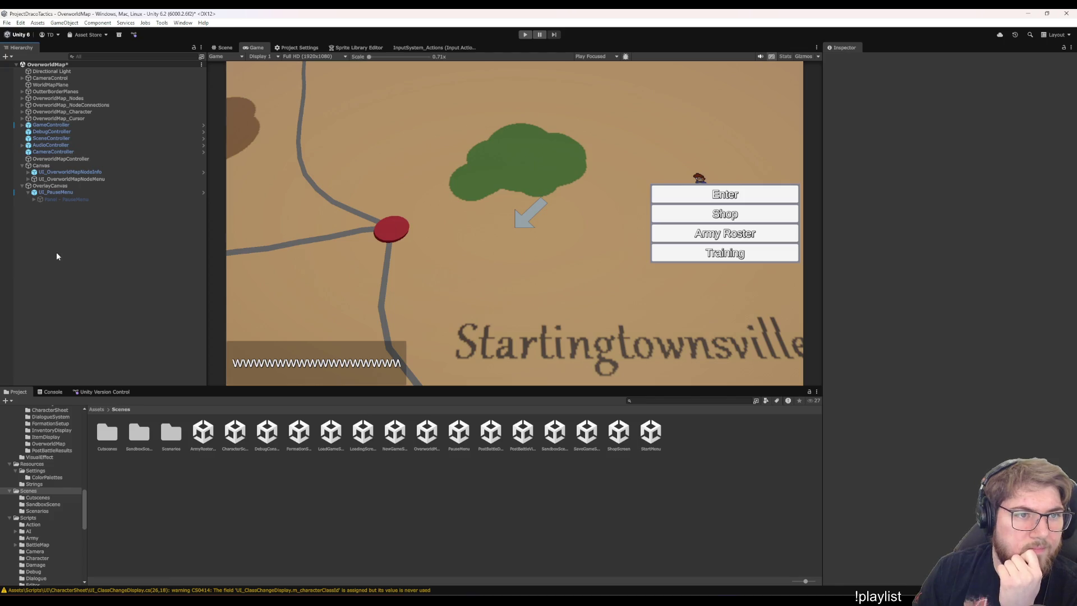
pyautogui.hotkey('ctrl', 's')
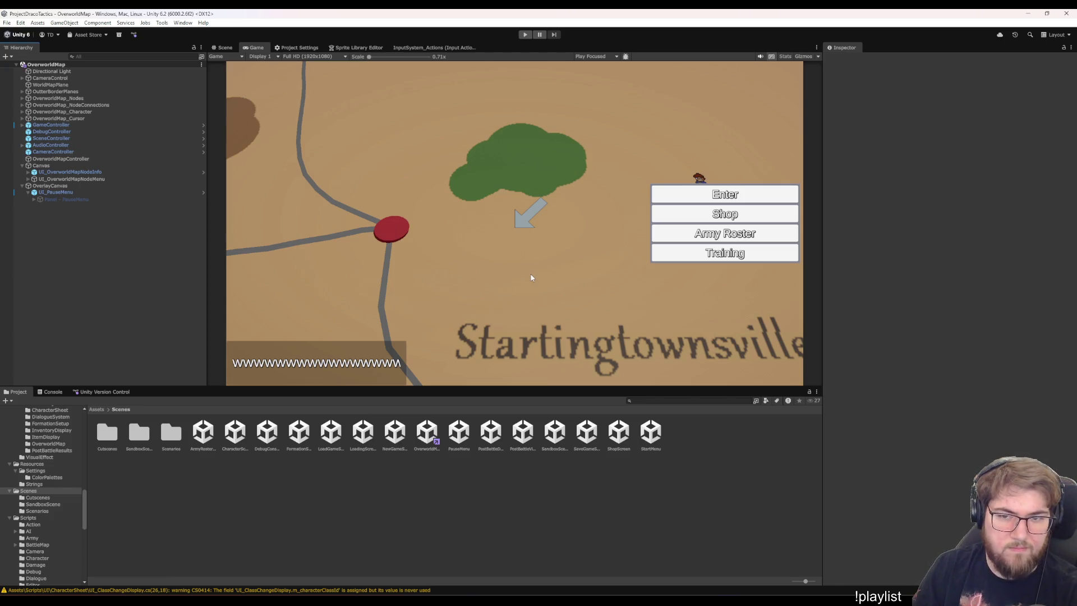
pyautogui.doubleClick(651, 432)
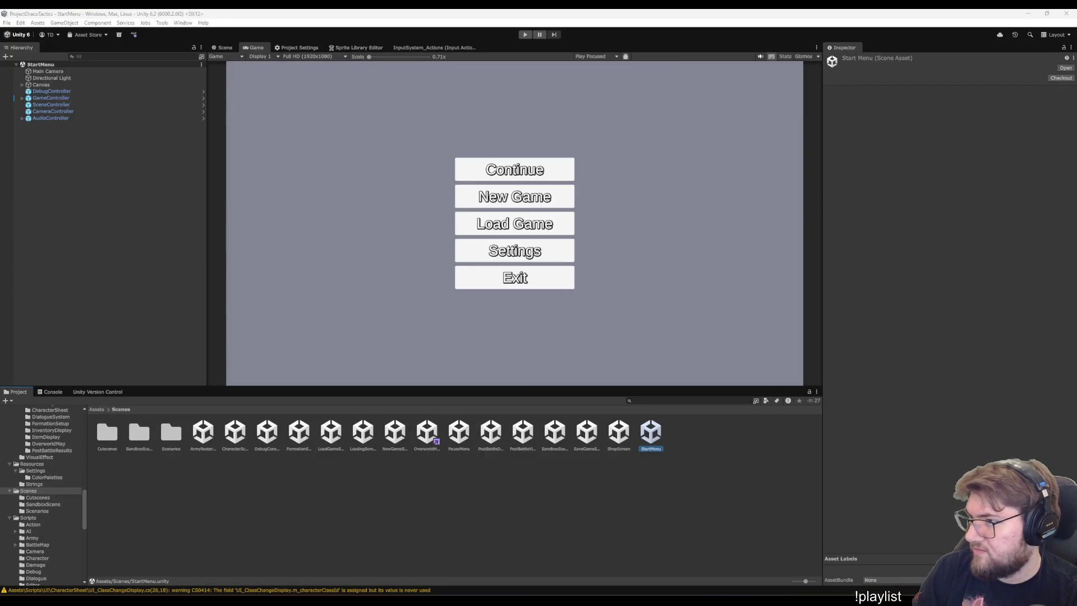
pyautogui.click(680, 496)
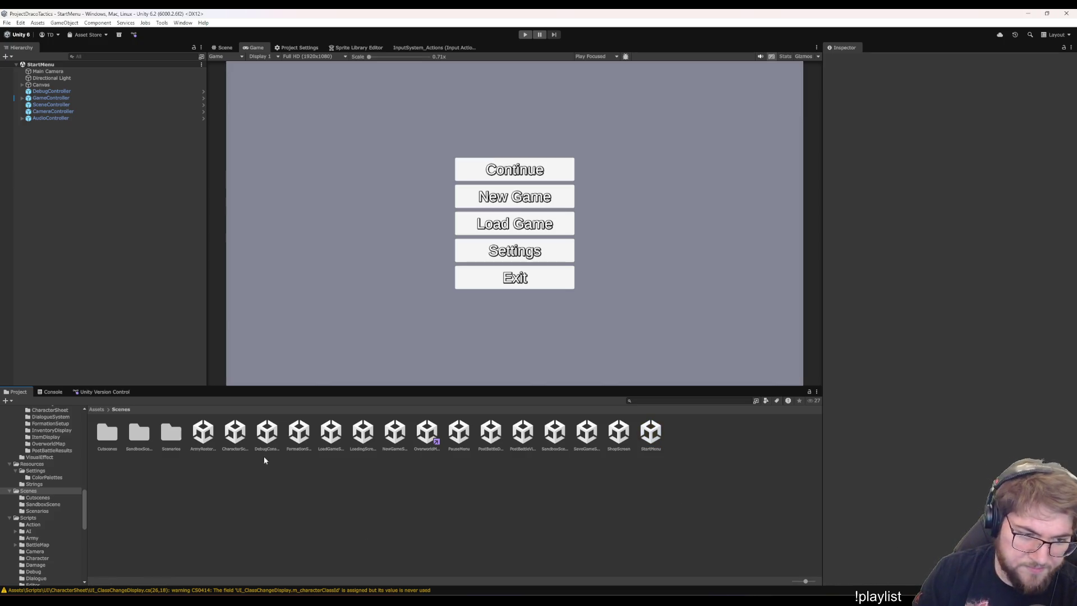
pyautogui.hotkey('alt', 'Tab')
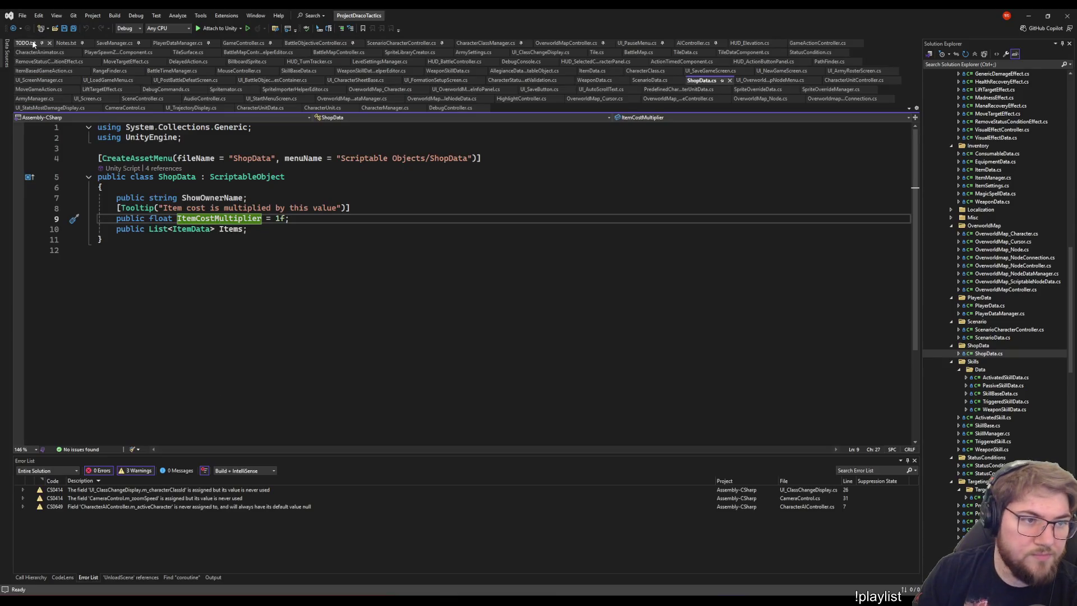
pyautogui.click(22, 43)
pyautogui.moveTo(146, 264)
pyautogui.mouseDown()
pyautogui.moveTo(428, 263)
pyautogui.moveTo(86, 284)
pyautogui.moveTo(86, 306)
pyautogui.moveTo(1, 286)
pyautogui.mouseUp()
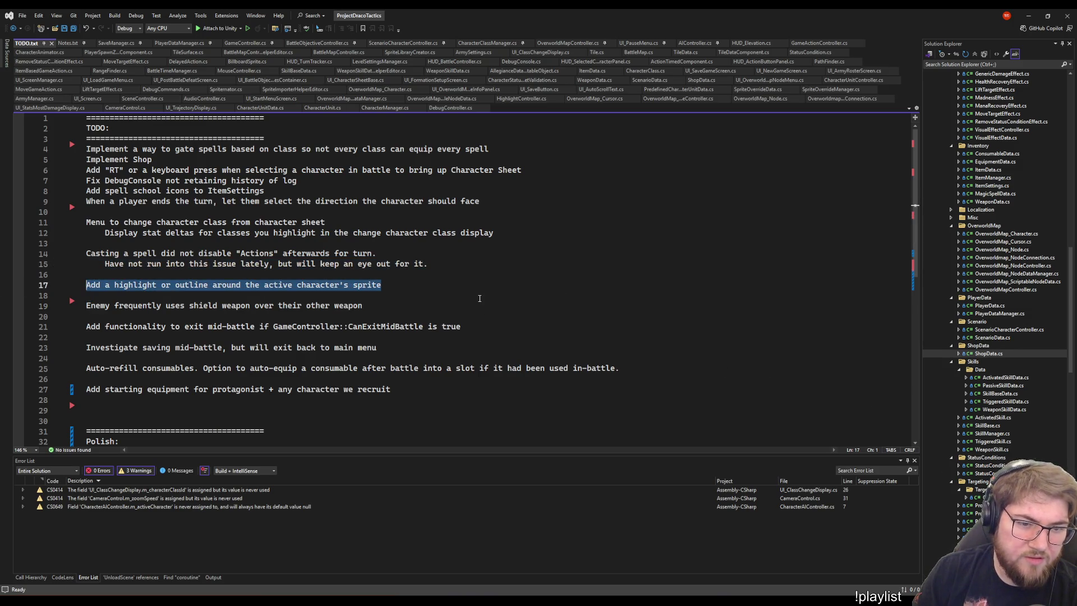
pyautogui.click(437, 287)
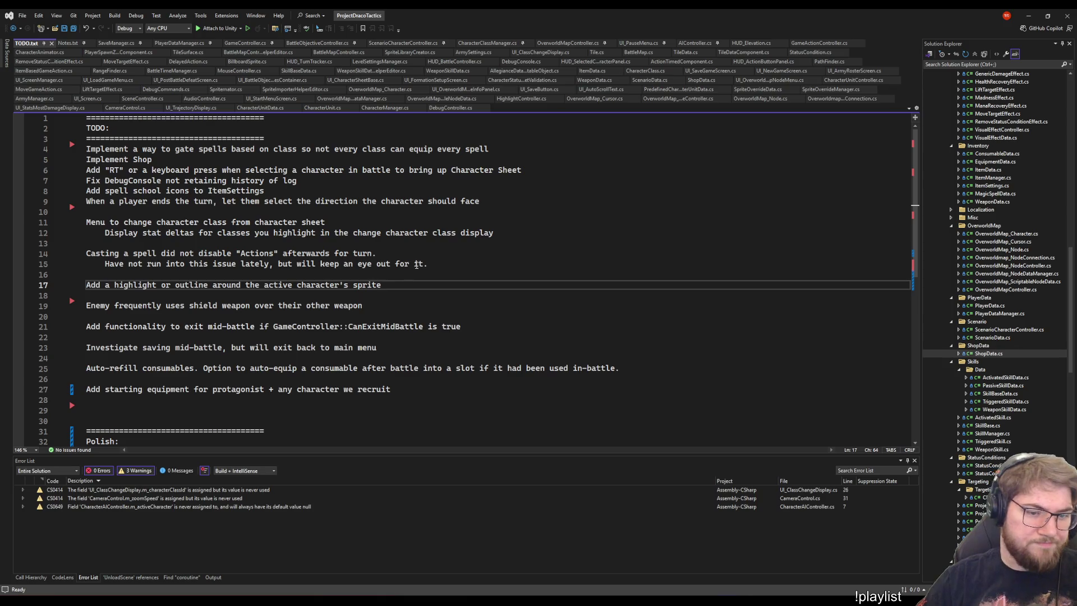
pyautogui.moveTo(428, 284); pyautogui.dragTo(76, 280)
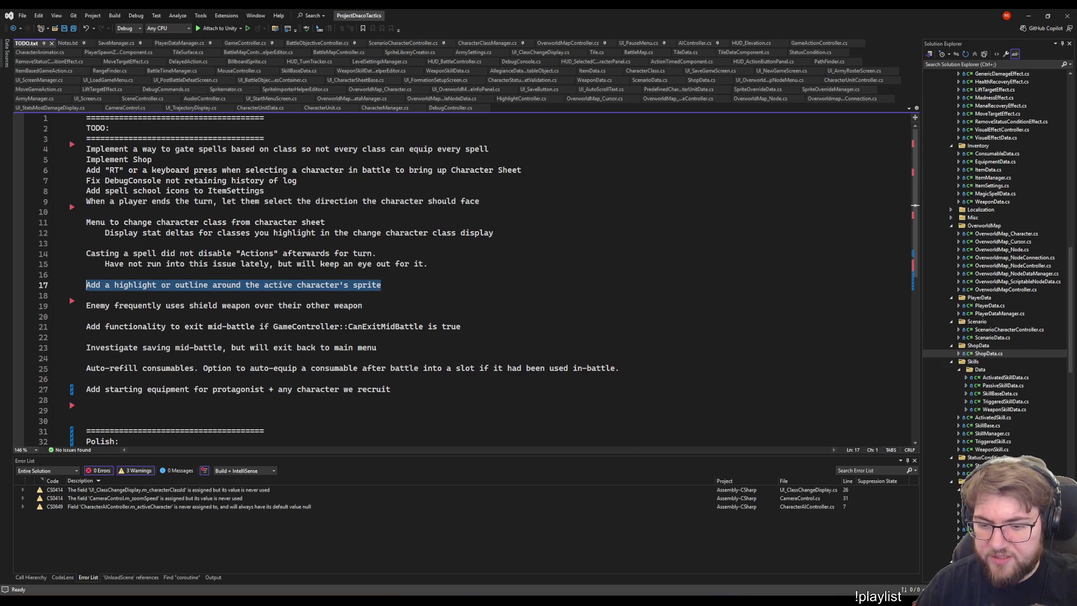
pyautogui.click(678, 561)
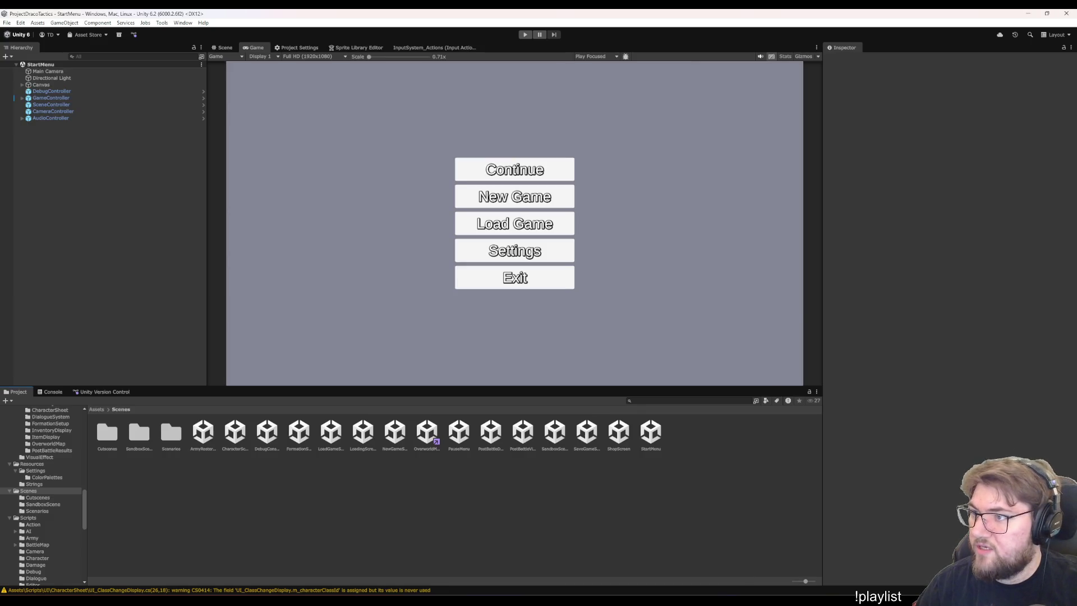
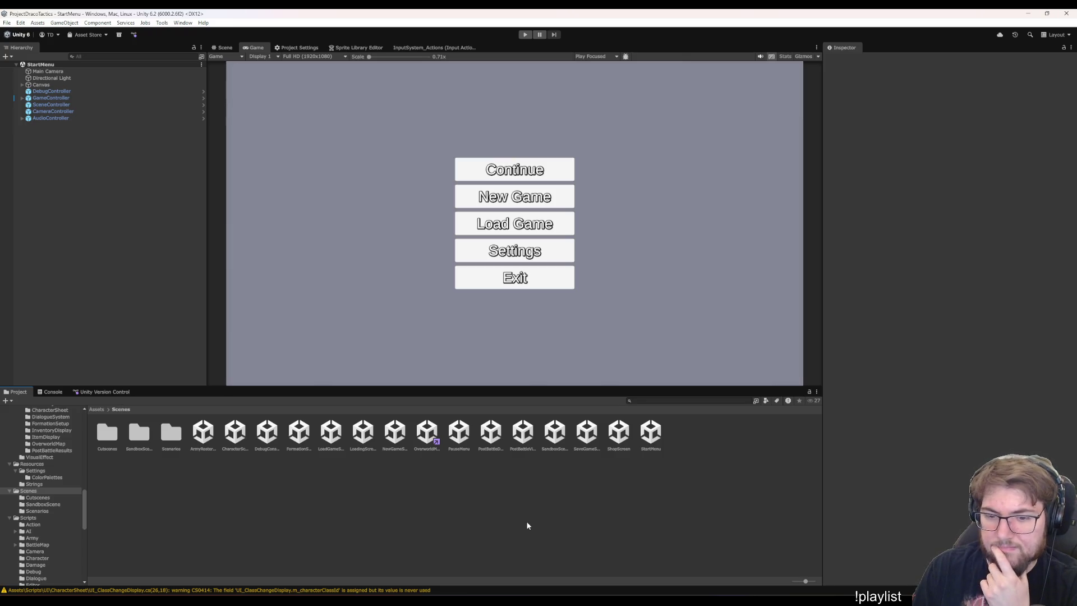
# Browse from Scenes into the Cutscenes folder, open TestCutscene, and enter Play mode.
pyautogui.doubleClick(173, 441)
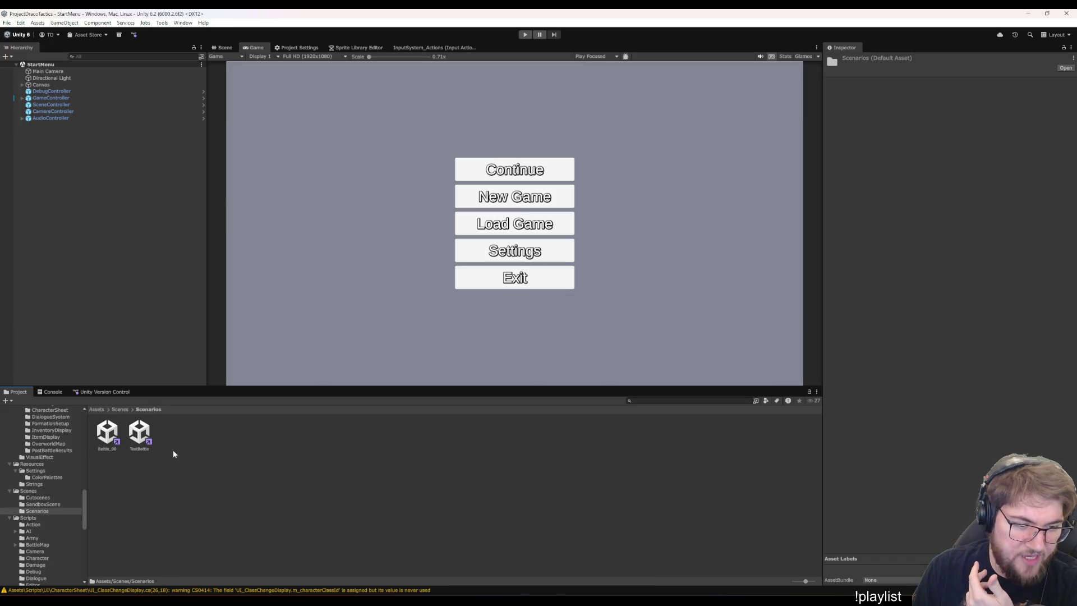
pyautogui.click(120, 409)
pyautogui.click(110, 429)
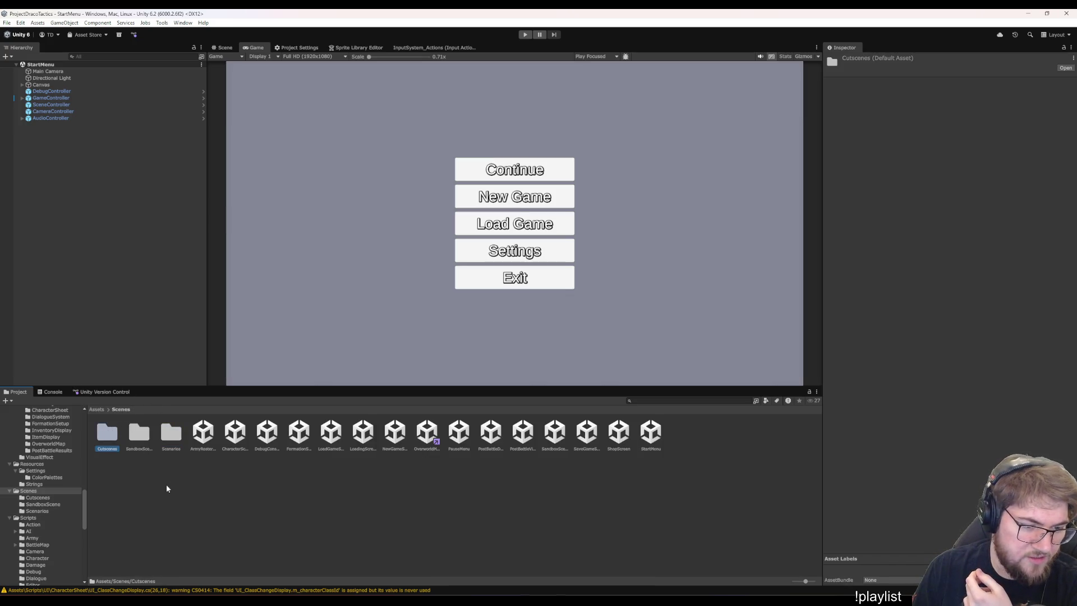
pyautogui.doubleClick(107, 434)
pyautogui.click(107, 434)
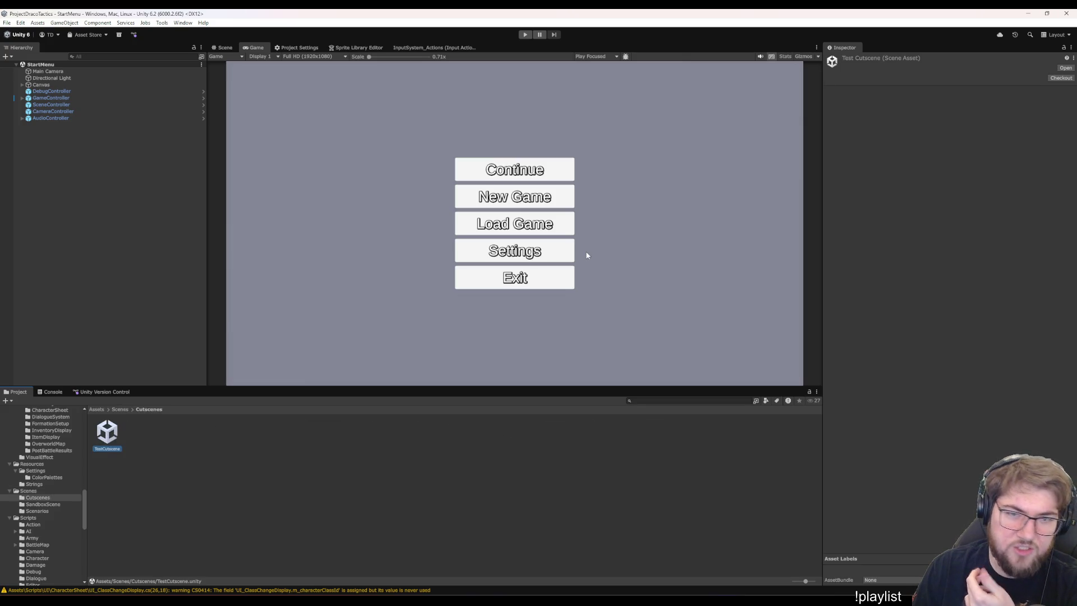
pyautogui.doubleClick(106, 440)
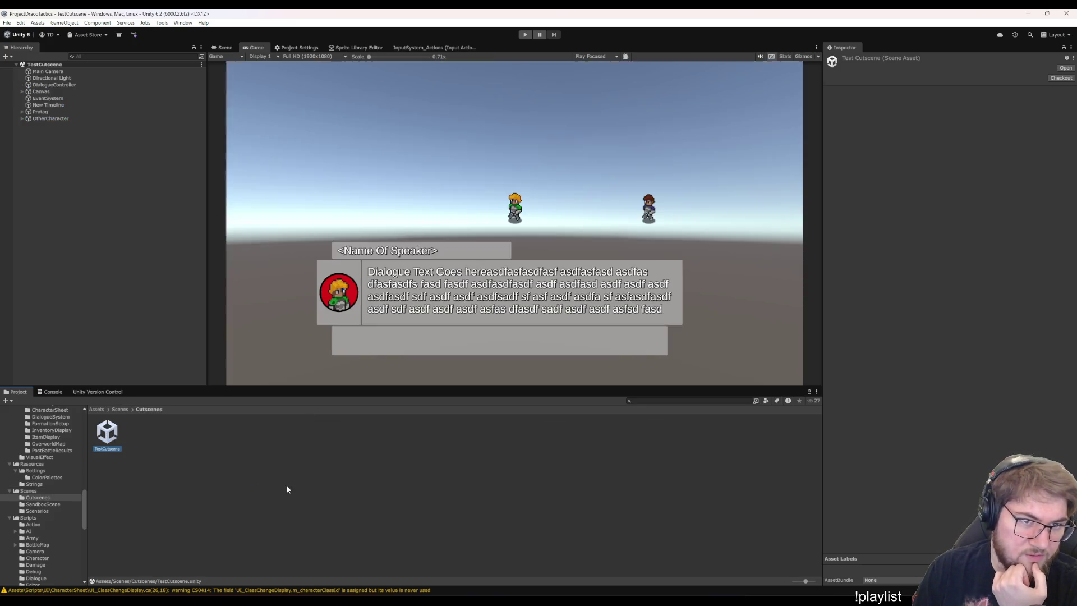
pyautogui.click(524, 34)
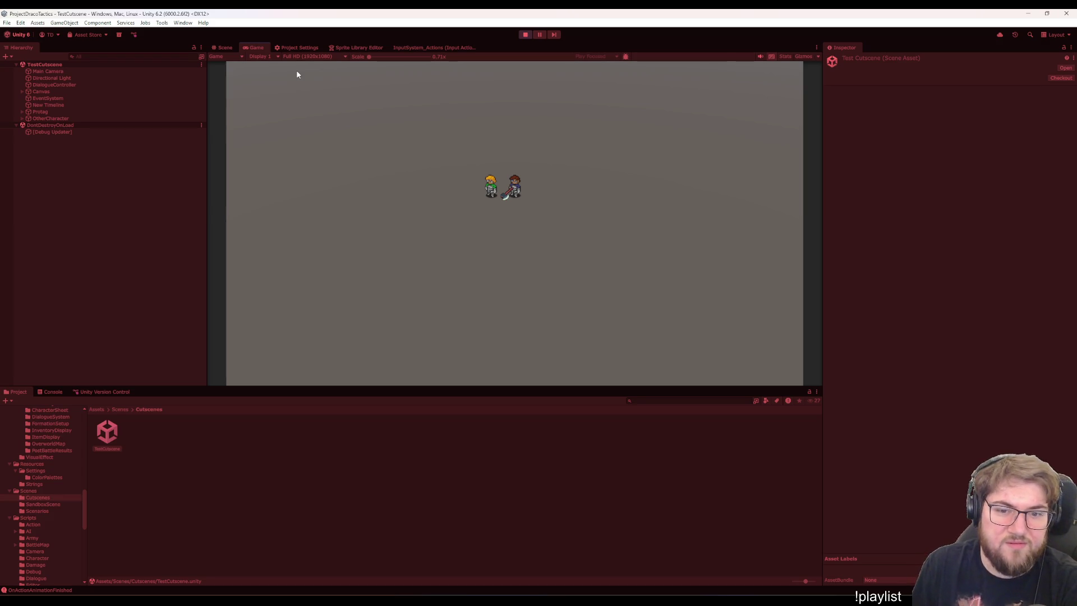
# Open the New Timeline asset in the Timeline window, docked in the bottom panel beside the game view.
pyautogui.click(45, 91)
pyautogui.click(56, 106)
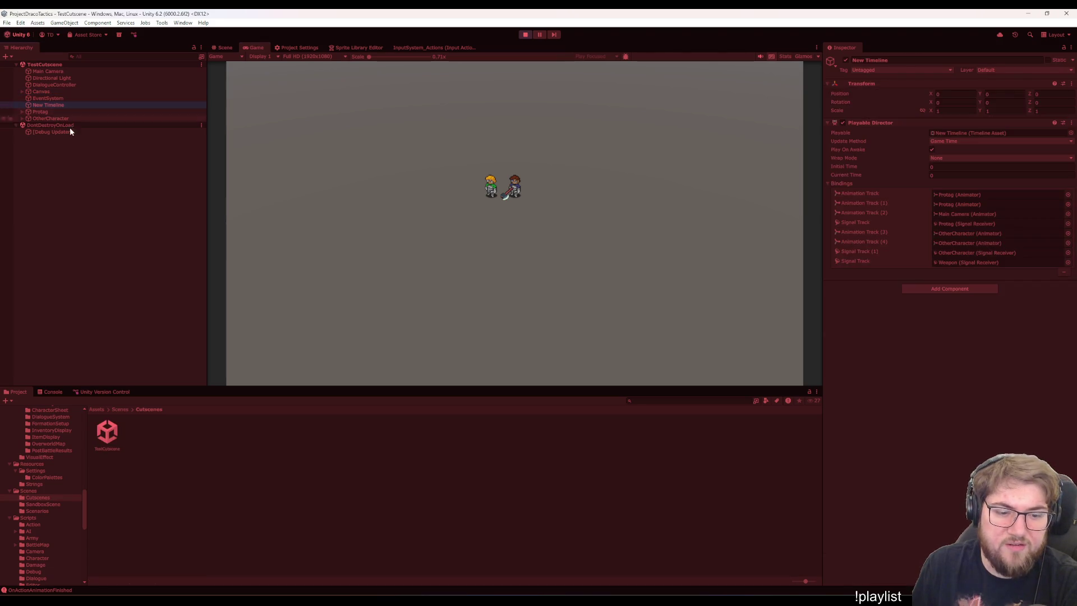
pyautogui.click(30, 107)
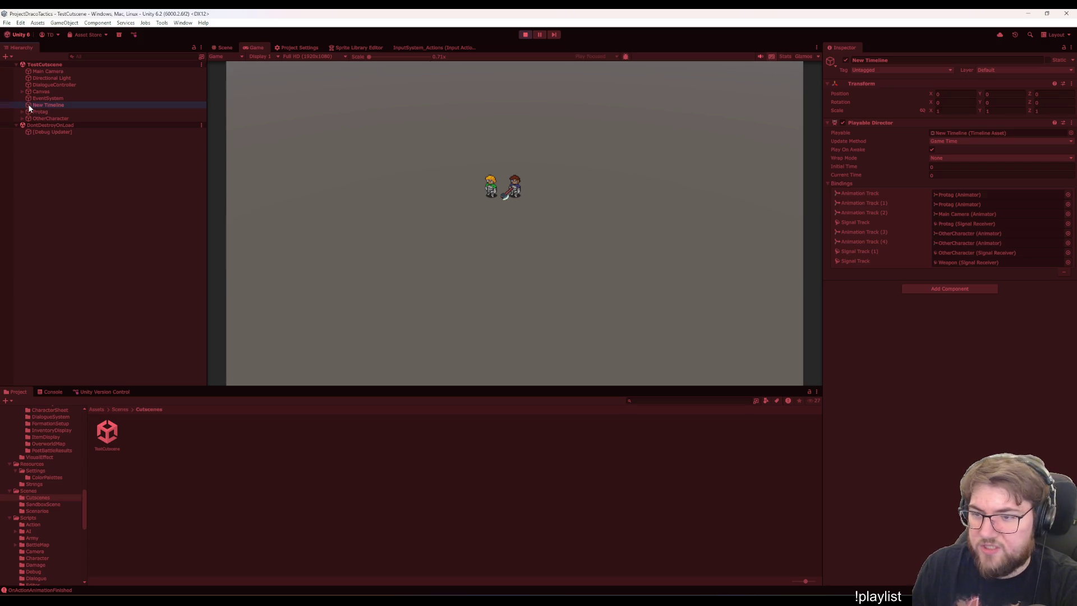
pyautogui.doubleClick(942, 134)
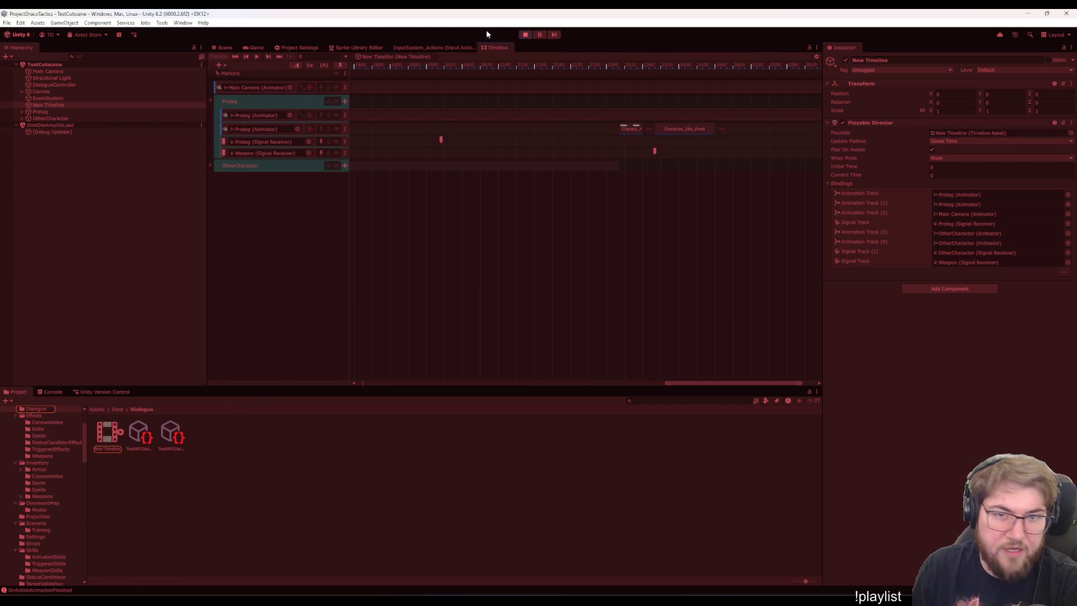
pyautogui.moveTo(494, 47)
pyautogui.mouseDown()
pyautogui.moveTo(373, 332)
pyautogui.moveTo(221, 392)
pyautogui.mouseUp()
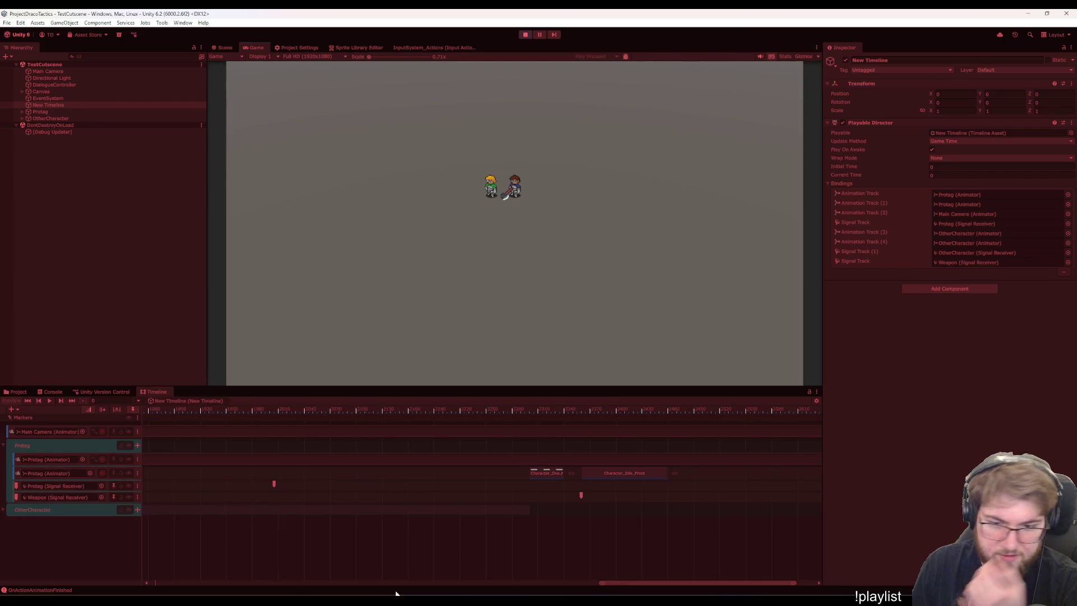
# Rewind the timeline to its start and play the preview.
pyautogui.scroll(-3, 542, 546)
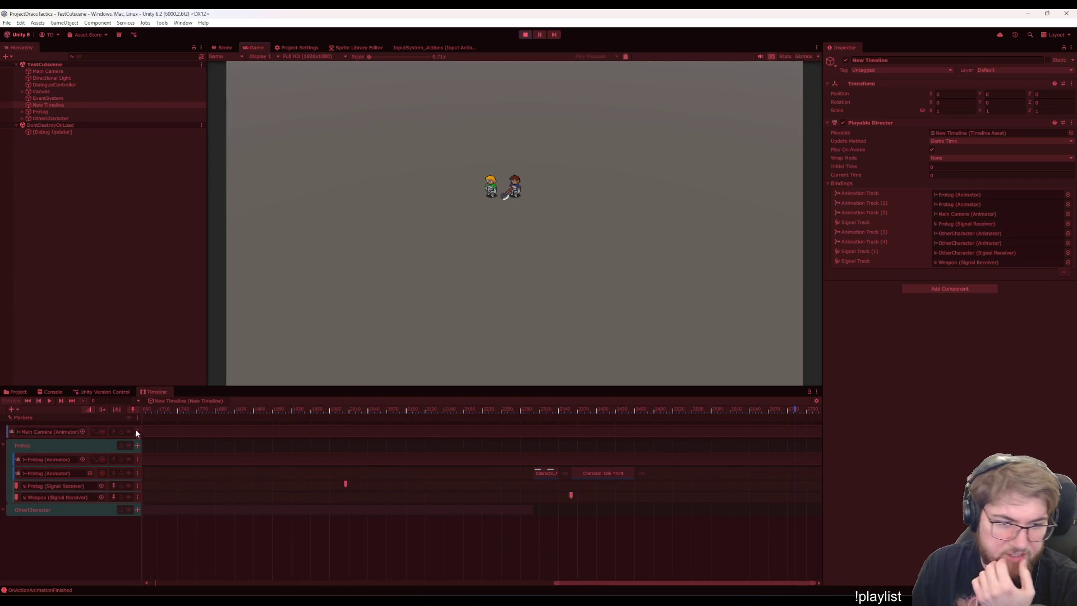
pyautogui.click(28, 401)
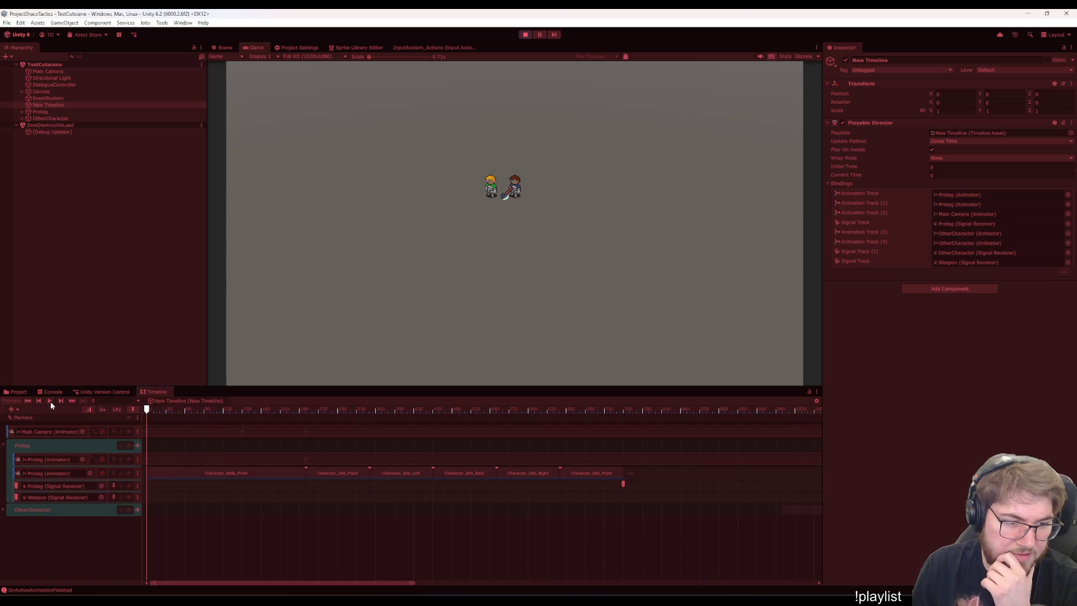
pyautogui.click(50, 401)
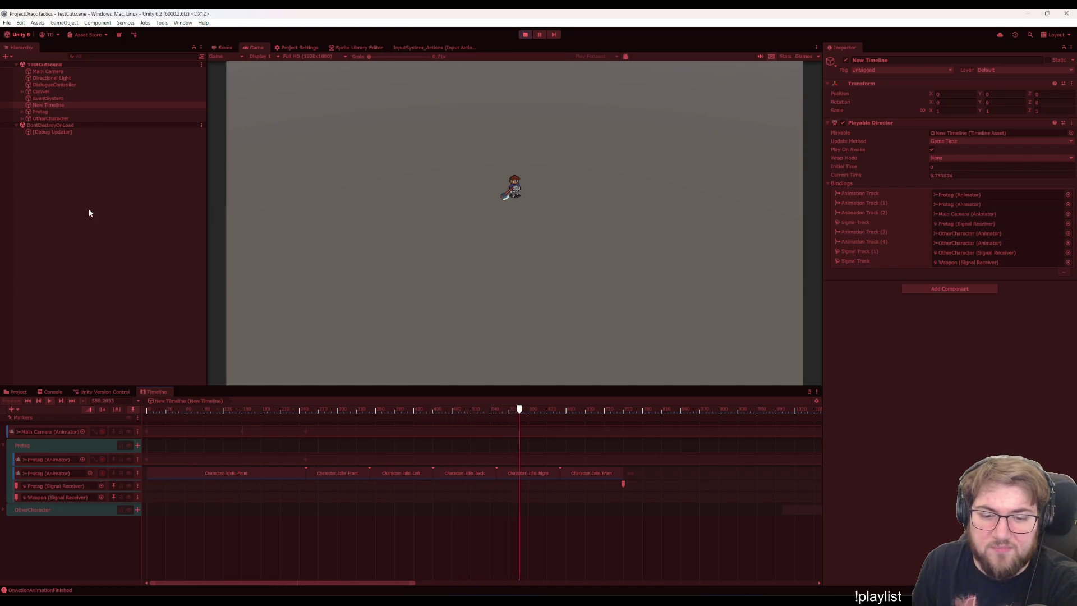
pyautogui.scroll(-2, 553, 527)
pyautogui.scroll(-3, 544, 526)
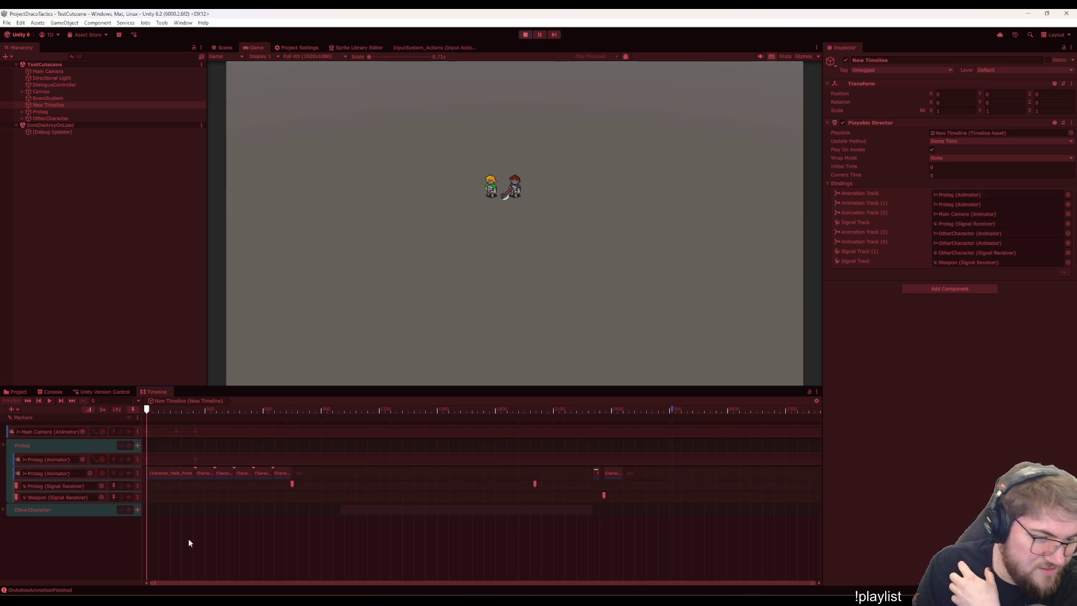
# Exit Play mode with Ctrl+P and bring up the TODO list in Visual Studio.
pyautogui.click(8, 510)
pyautogui.hotkey('ctrl', 'p')
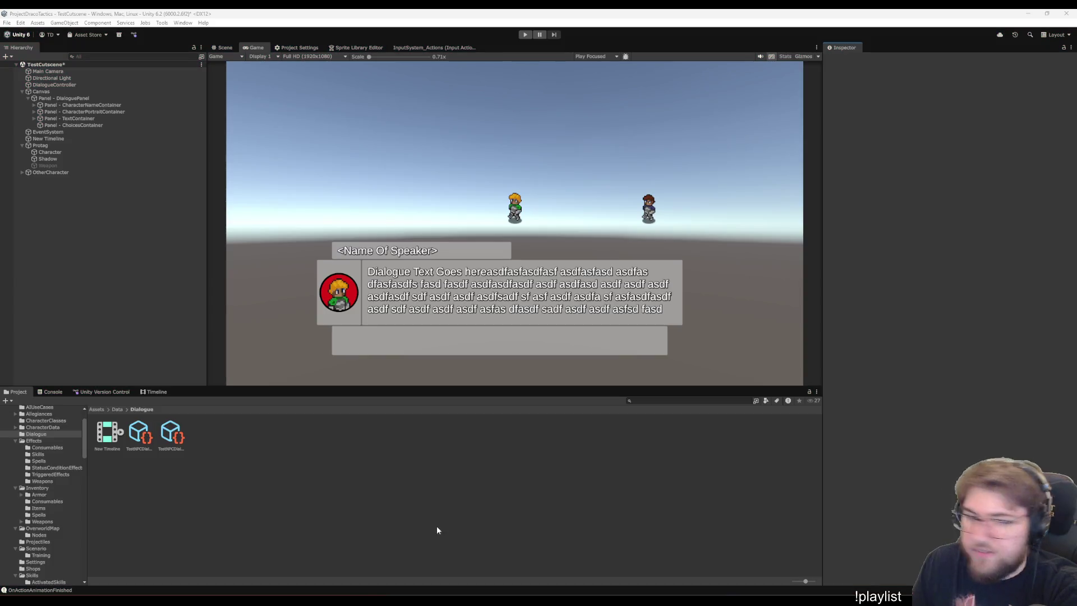
pyautogui.moveTo(660, 600)
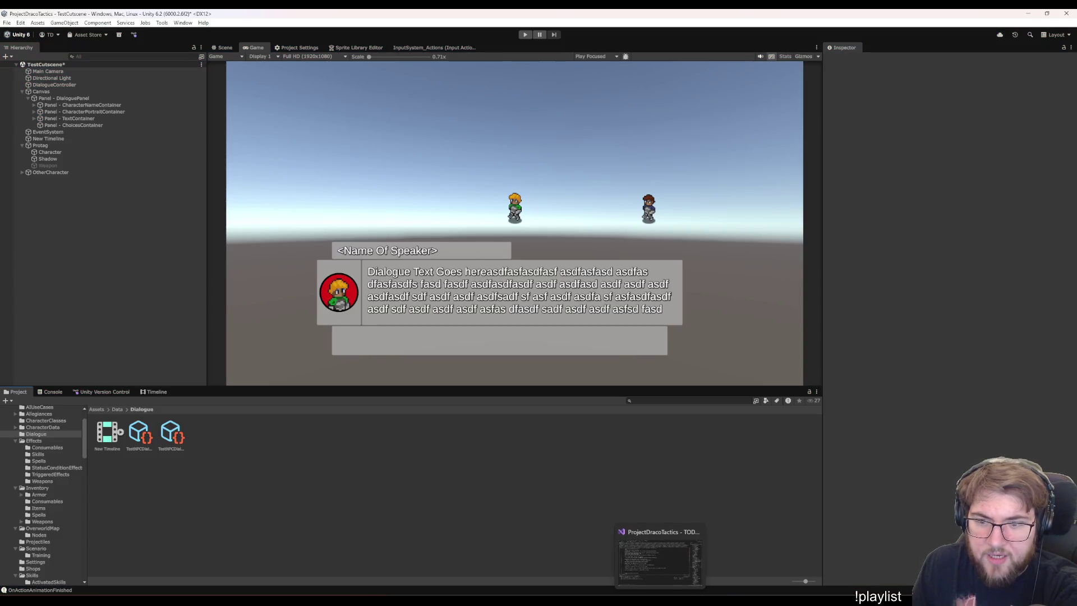
pyautogui.click(660, 558)
pyautogui.click(231, 271)
pyautogui.click(400, 285)
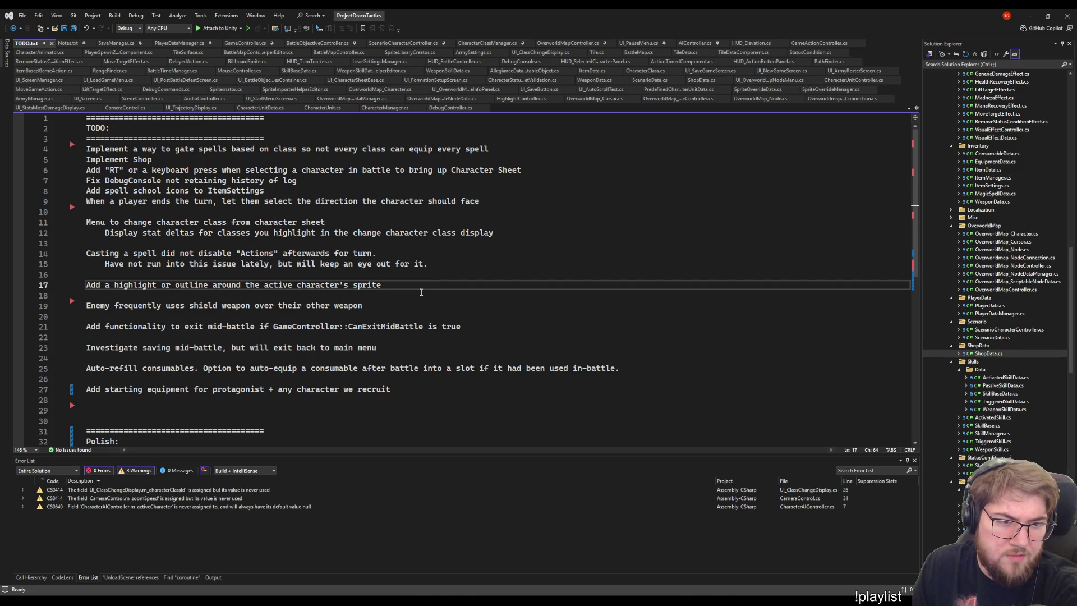
pyautogui.click(395, 232)
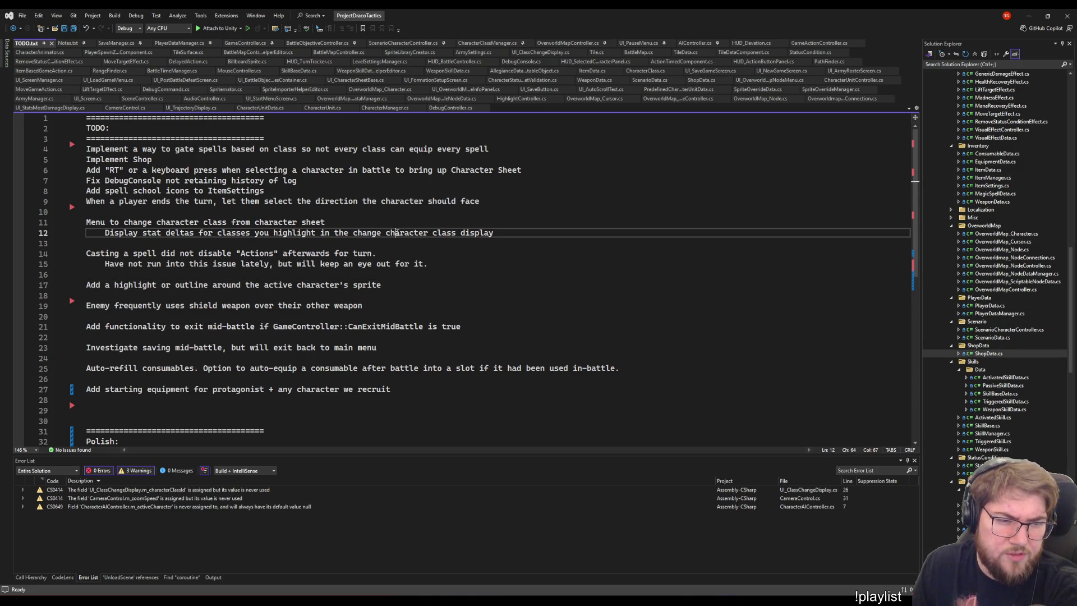
pyautogui.moveTo(491, 232)
pyautogui.mouseDown()
pyautogui.moveTo(43, 233)
pyautogui.moveTo(44, 207)
pyautogui.moveTo(28, 212)
pyautogui.mouseUp()
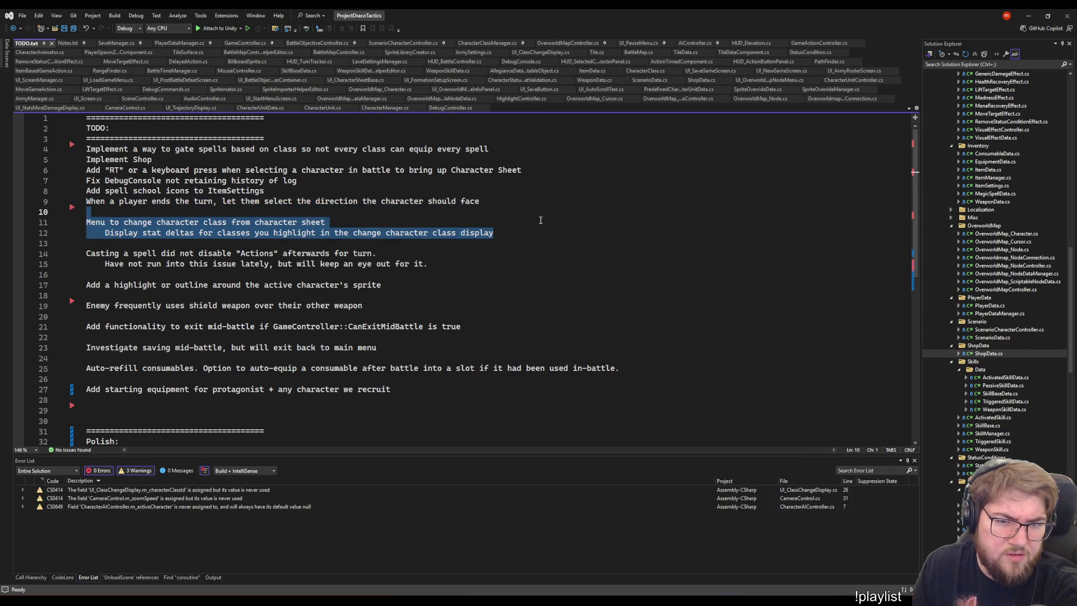
pyautogui.press('Right')
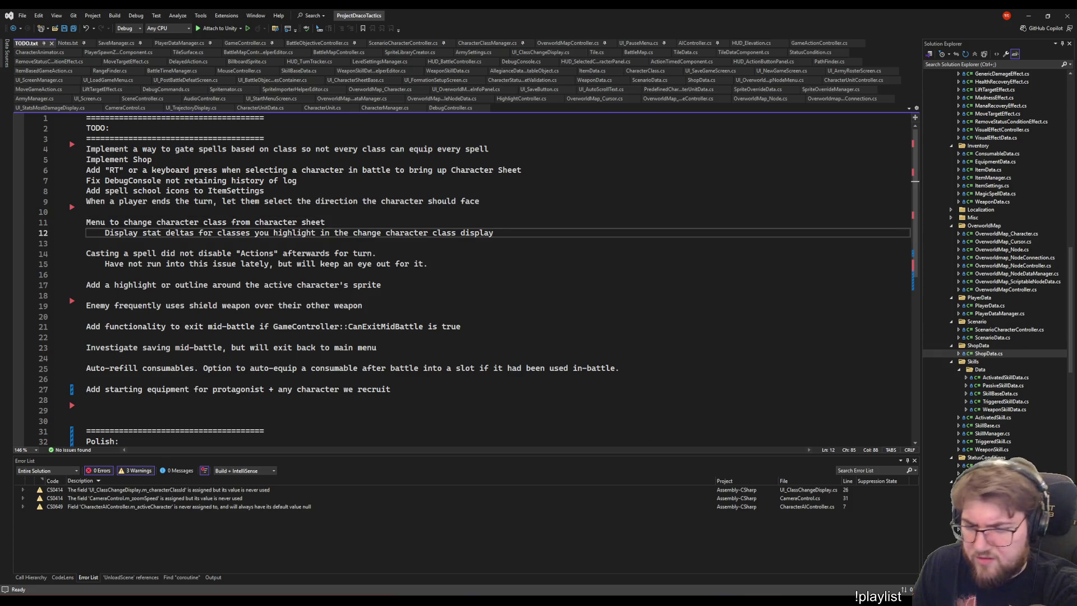
pyautogui.hotkey('alt', 'Tab')
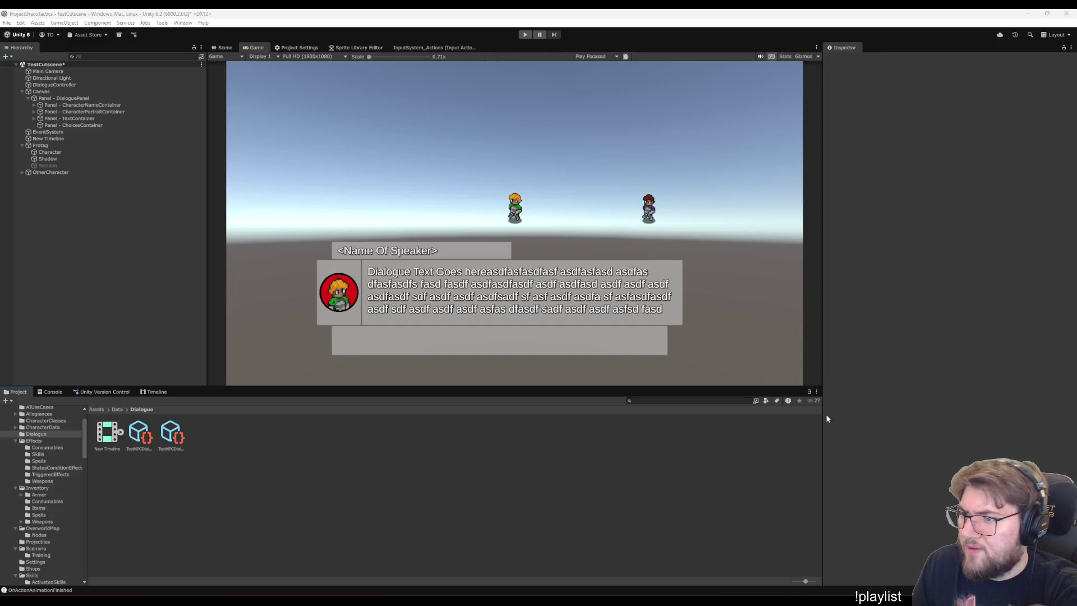
# Load StartMenu from the Scenes folder without saving the cutscene, play it, and start a New Game.
pyautogui.scroll(-15, 53, 479)
pyautogui.scroll(5, 63, 519)
pyautogui.scroll(-2, 61, 515)
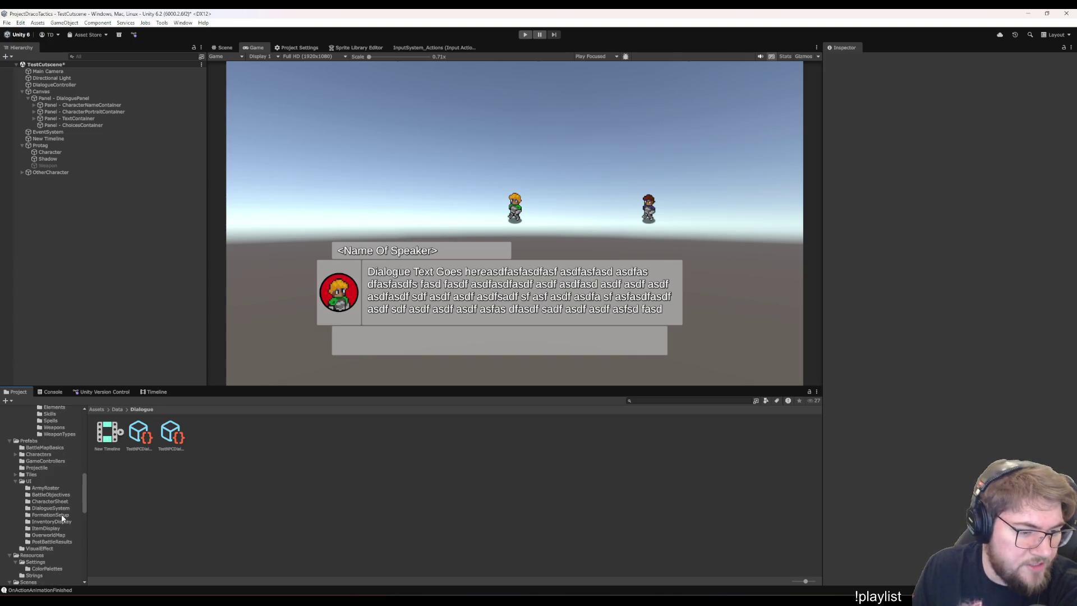
pyautogui.scroll(-3, 32, 492)
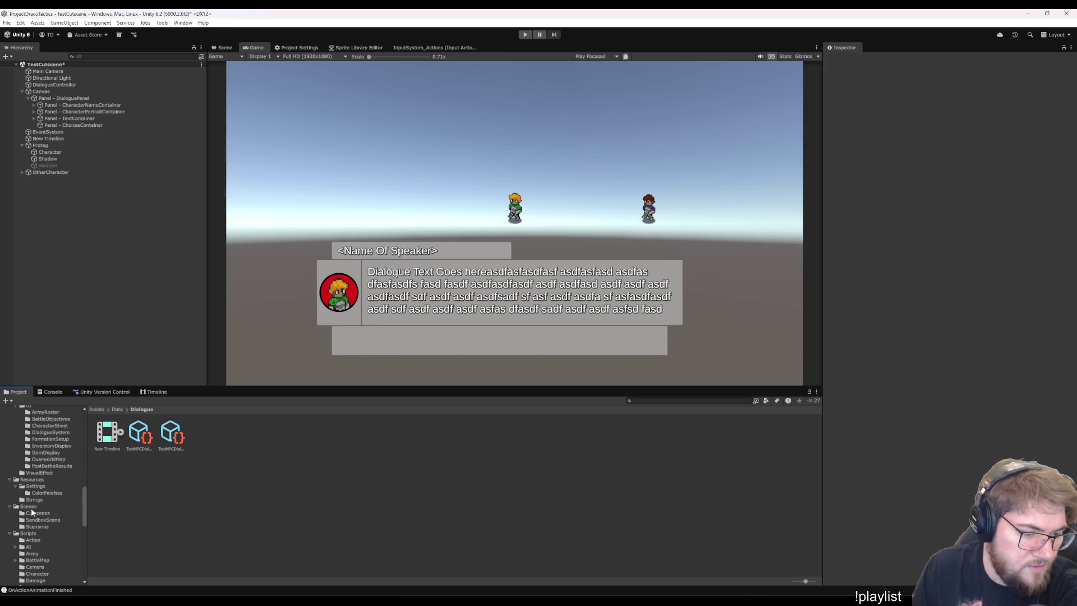
pyautogui.click(31, 508)
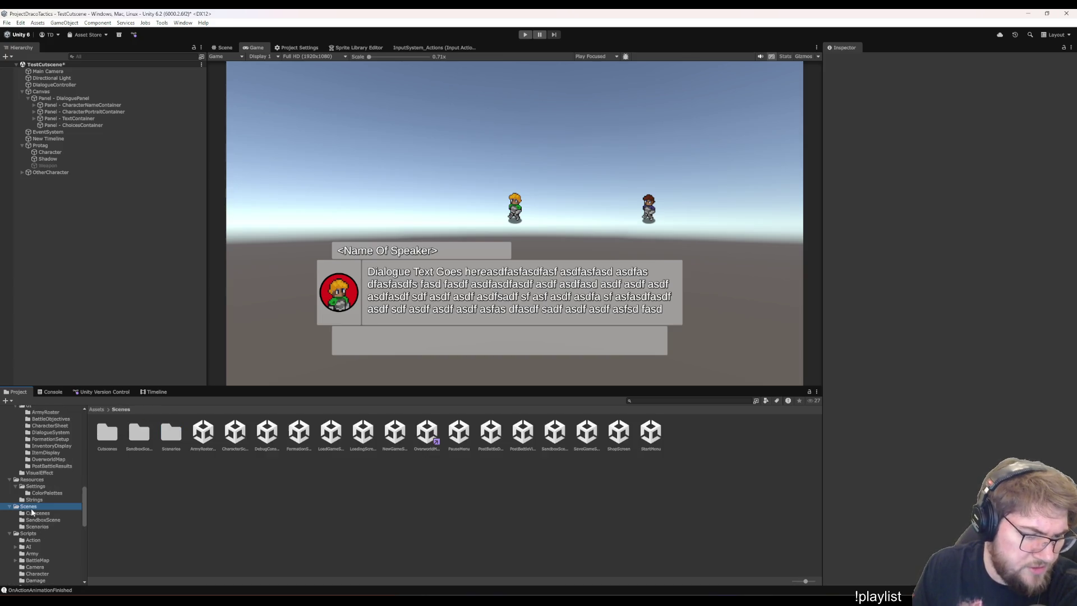
pyautogui.doubleClick(643, 437)
pyautogui.click(563, 327)
pyautogui.click(563, 325)
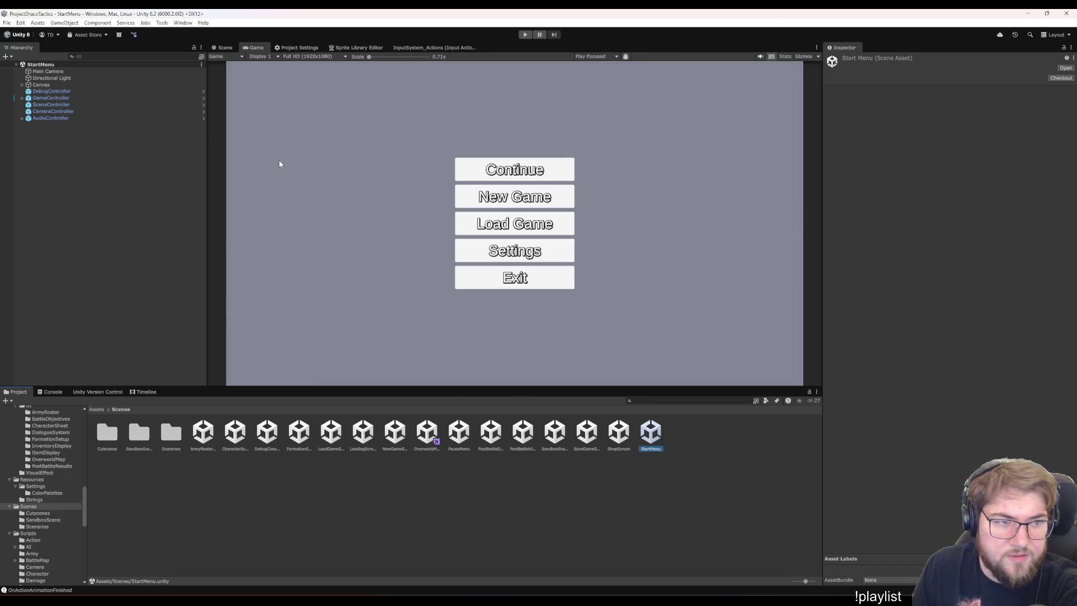
pyautogui.click(522, 37)
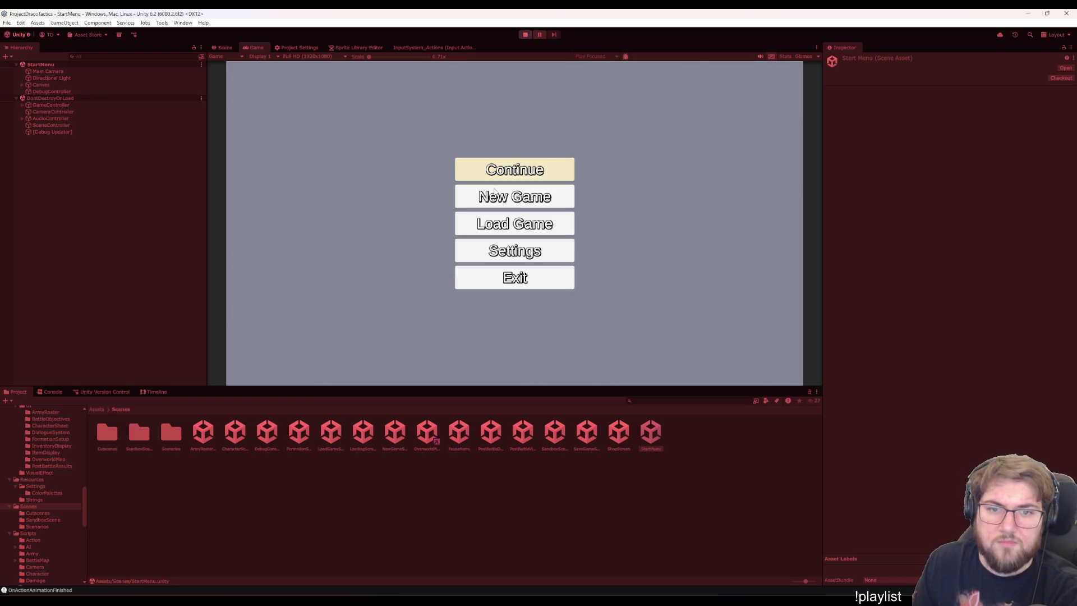
pyautogui.click(535, 199)
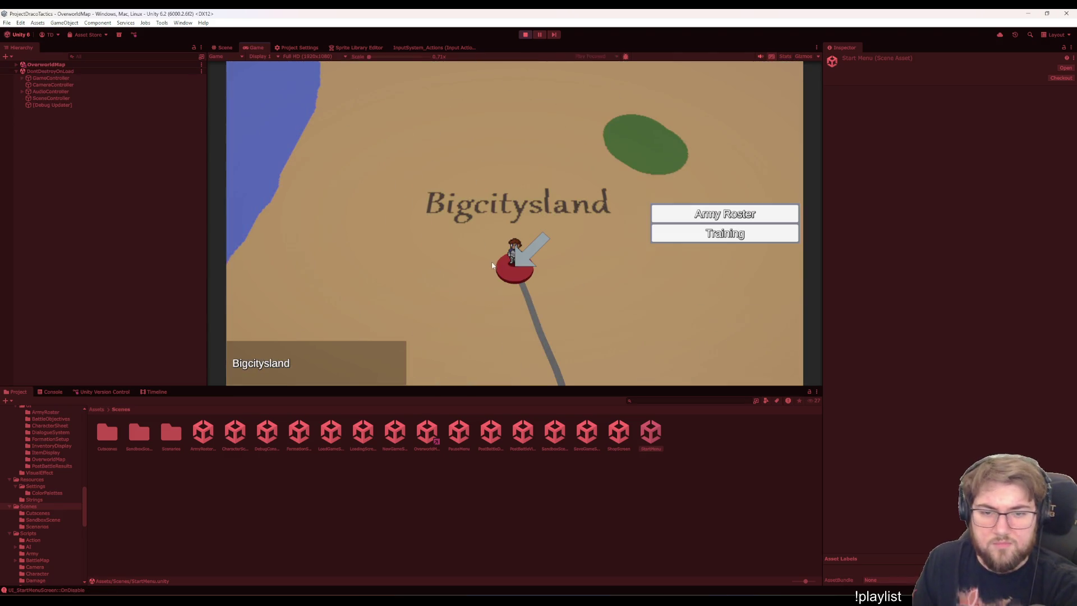
# From the Army Roster, open Kyra's character sheet and change her class to Lich.
pyautogui.click(697, 214)
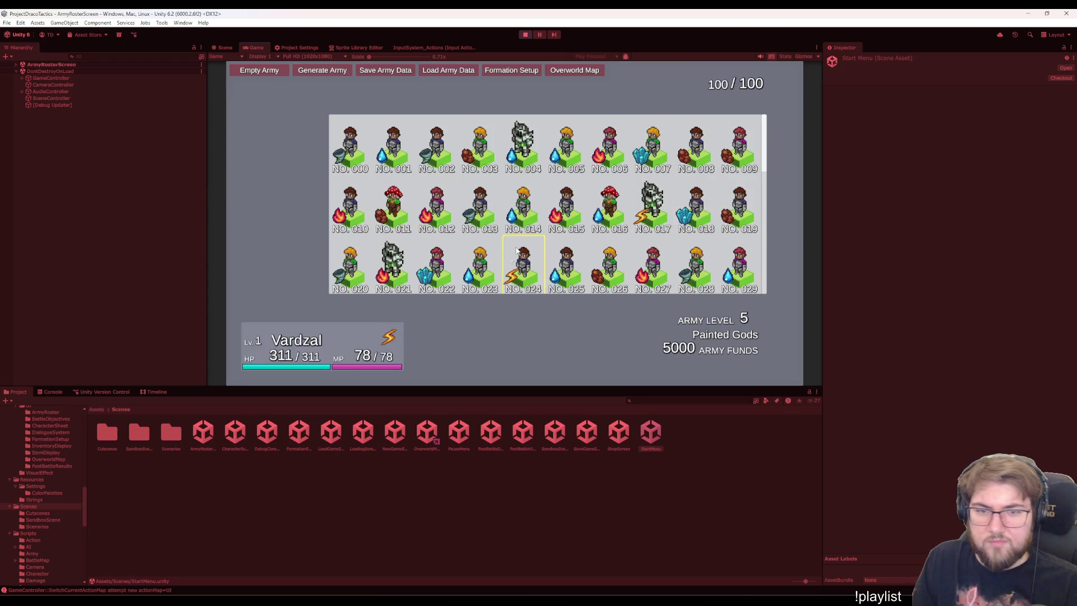
pyautogui.click(359, 144)
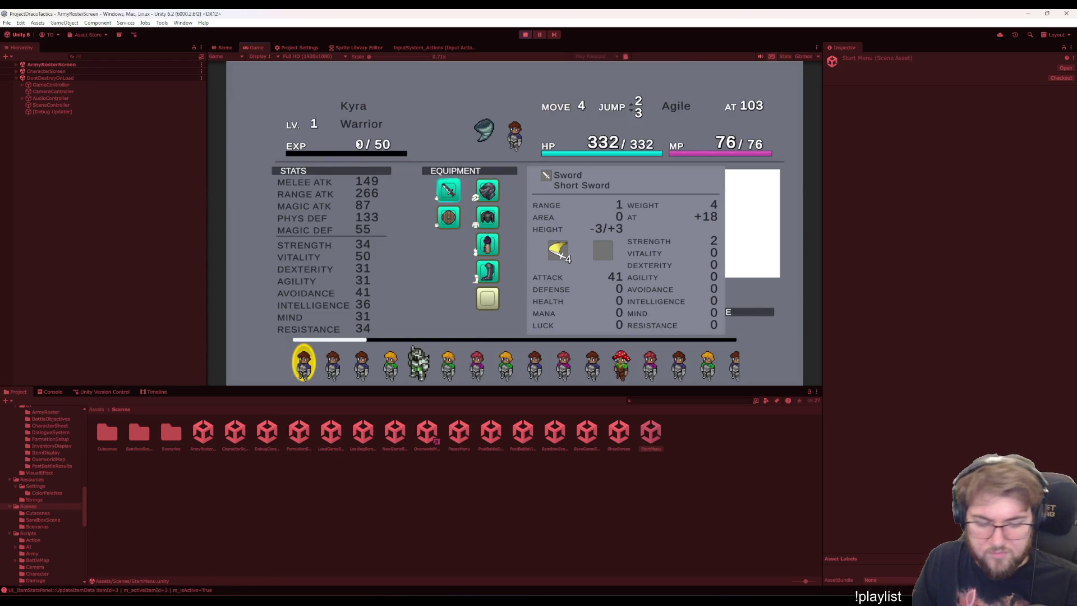
pyautogui.click(361, 124)
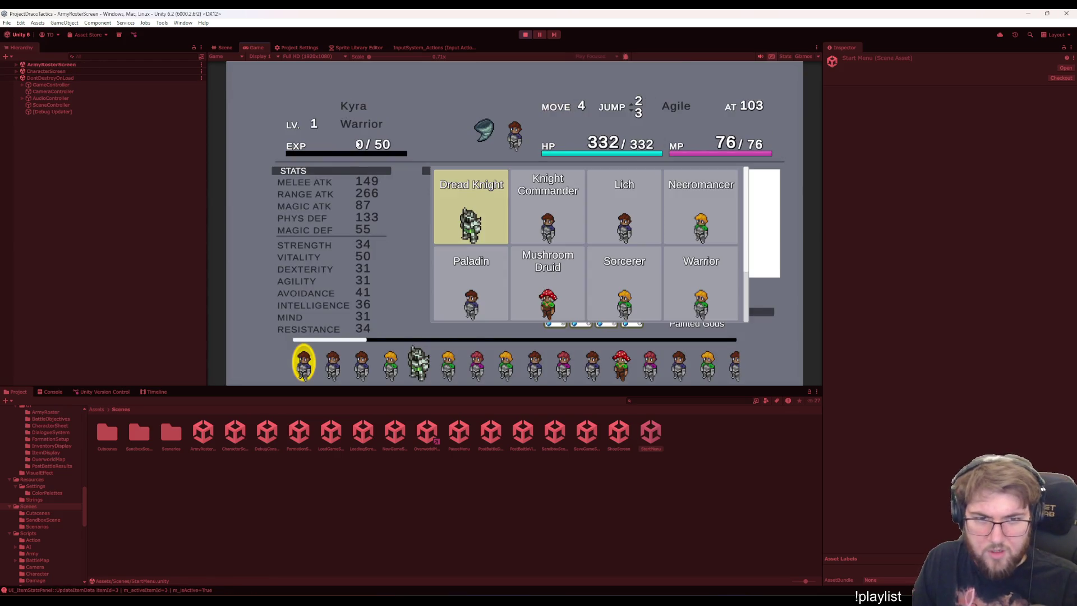
pyautogui.click(634, 203)
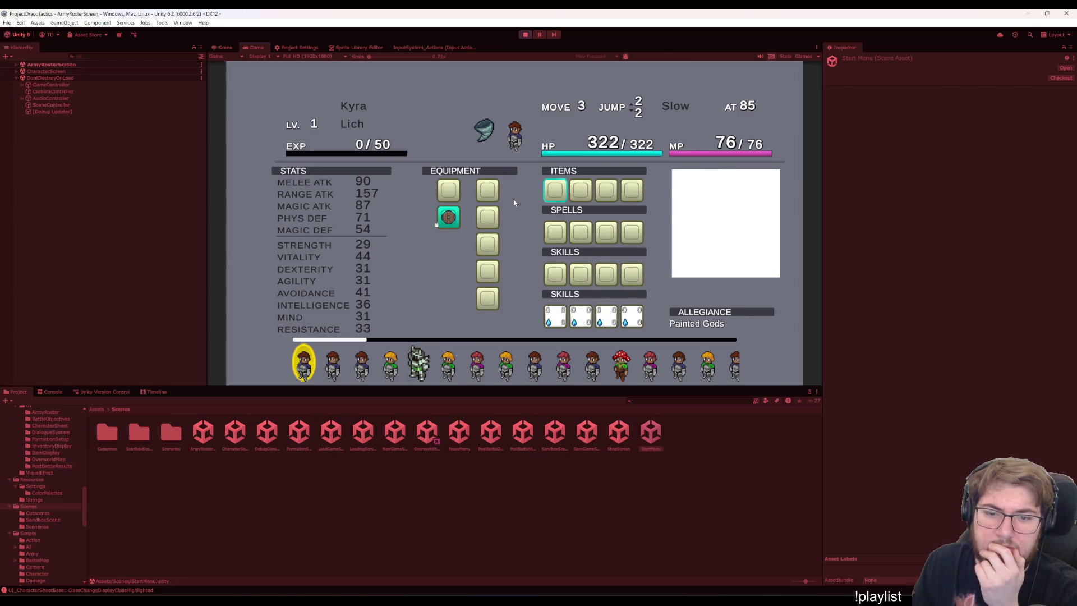
# Reopen the class-change menu, switch Kyra back to Warrior, and return to the roster.
pyautogui.press('c')
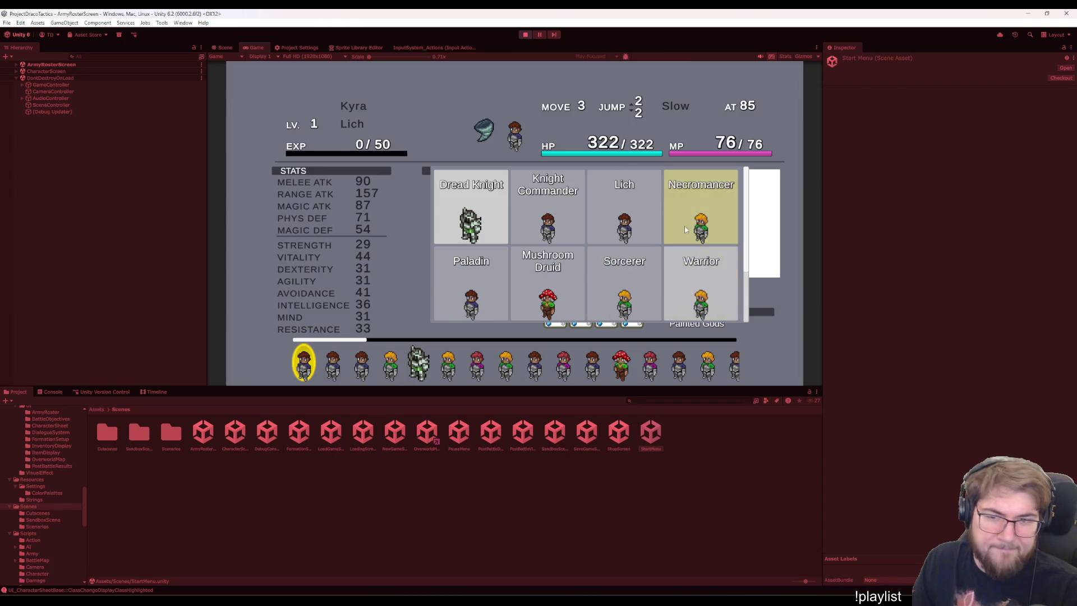
pyautogui.scroll(-2, 702, 240)
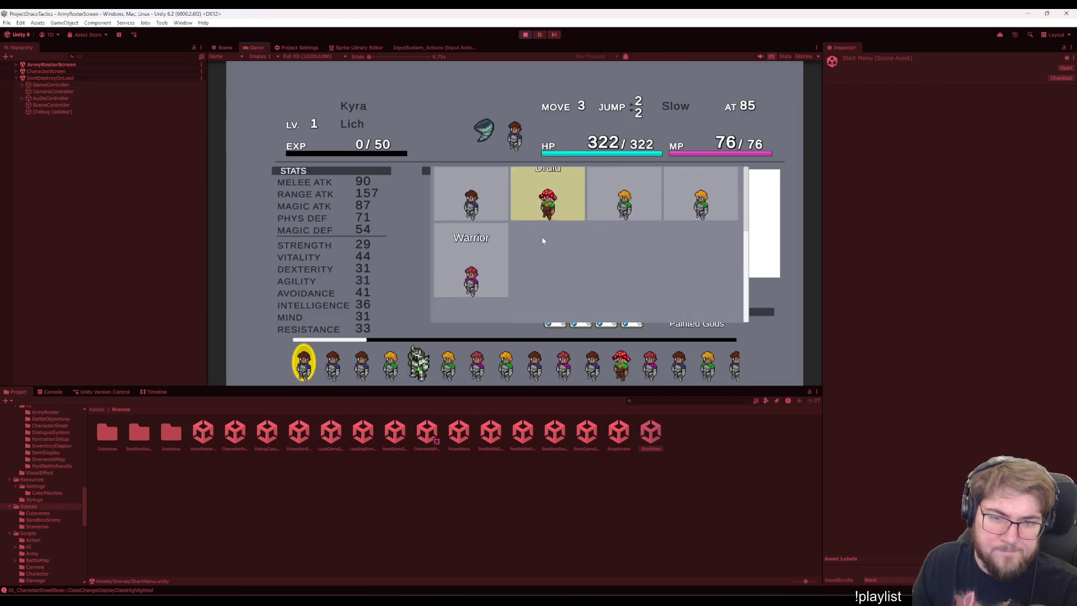
pyautogui.scroll(2, 468, 275)
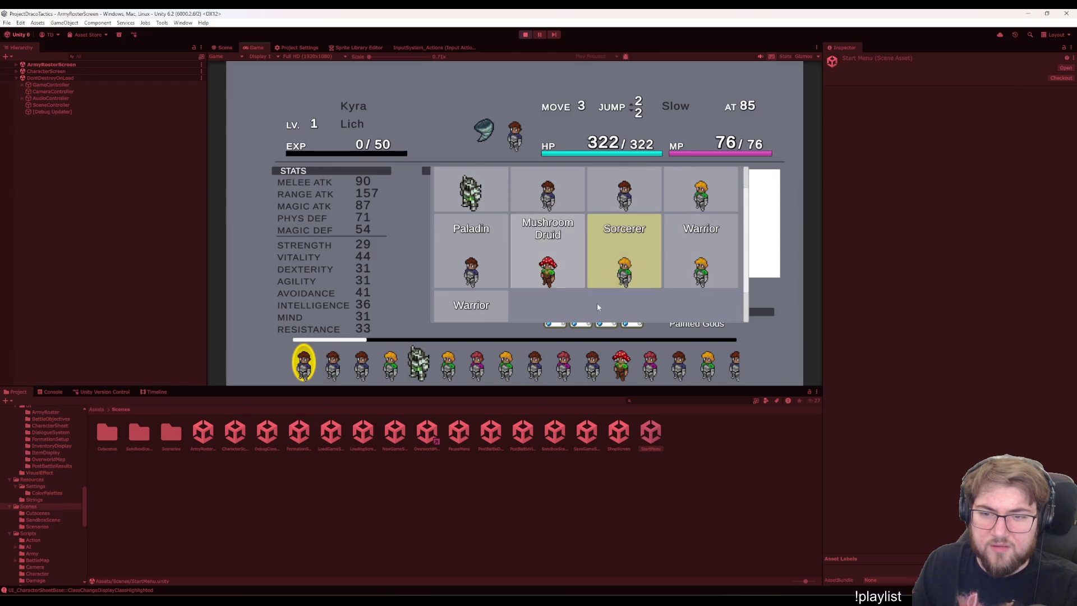
pyautogui.scroll(1, 622, 280)
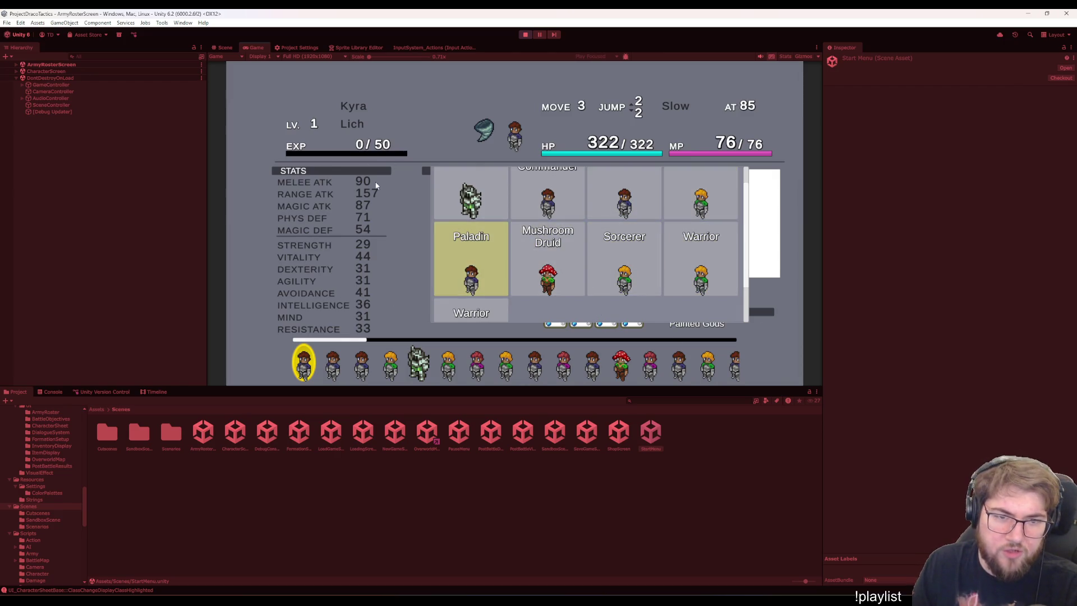
pyautogui.scroll(-1, 455, 261)
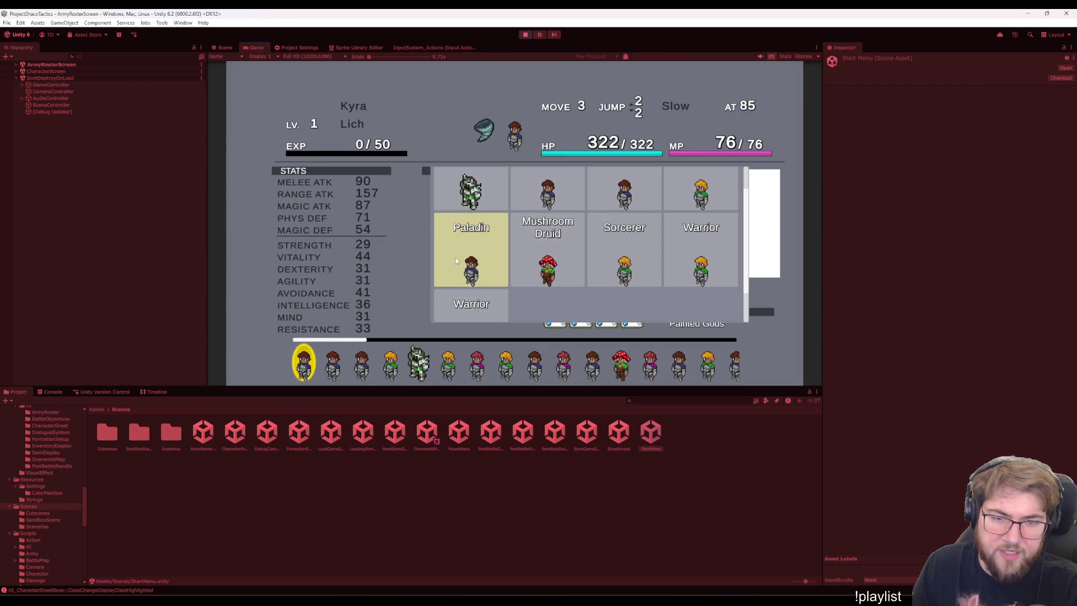
pyautogui.click(466, 302)
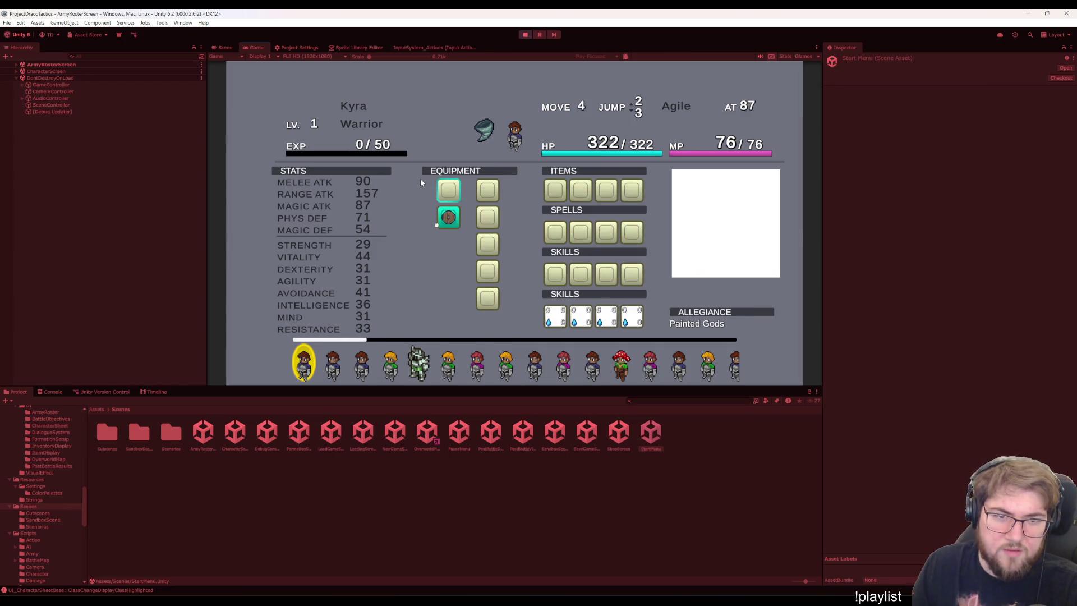
pyautogui.press('Escape')
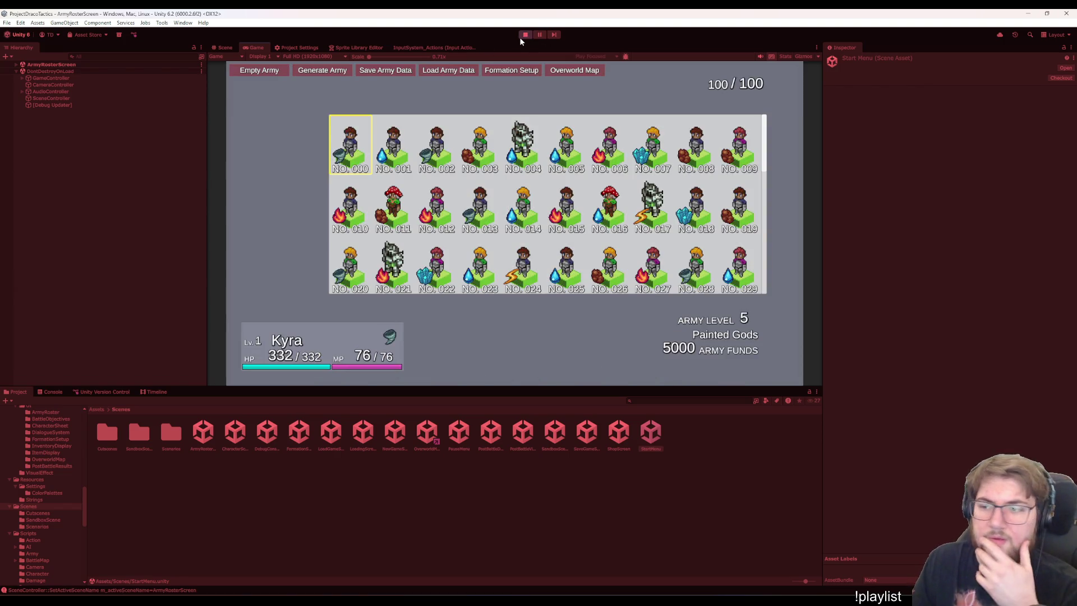
# Stop the playtest and return to the TODO list in Visual Studio.
pyautogui.click(521, 37)
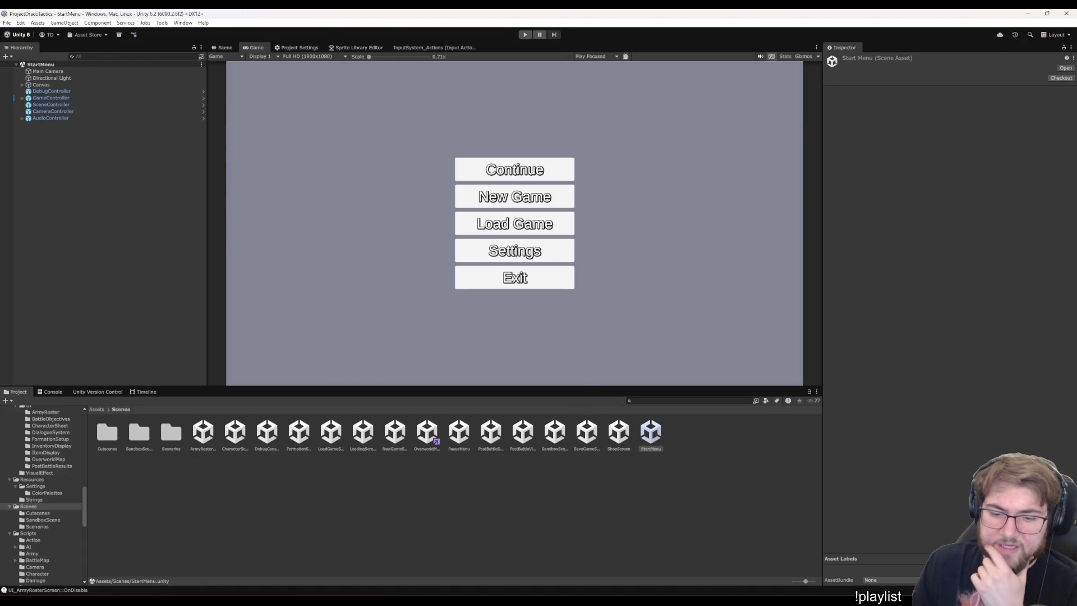
pyautogui.hotkey('alt', 'Tab')
pyautogui.press('Down')
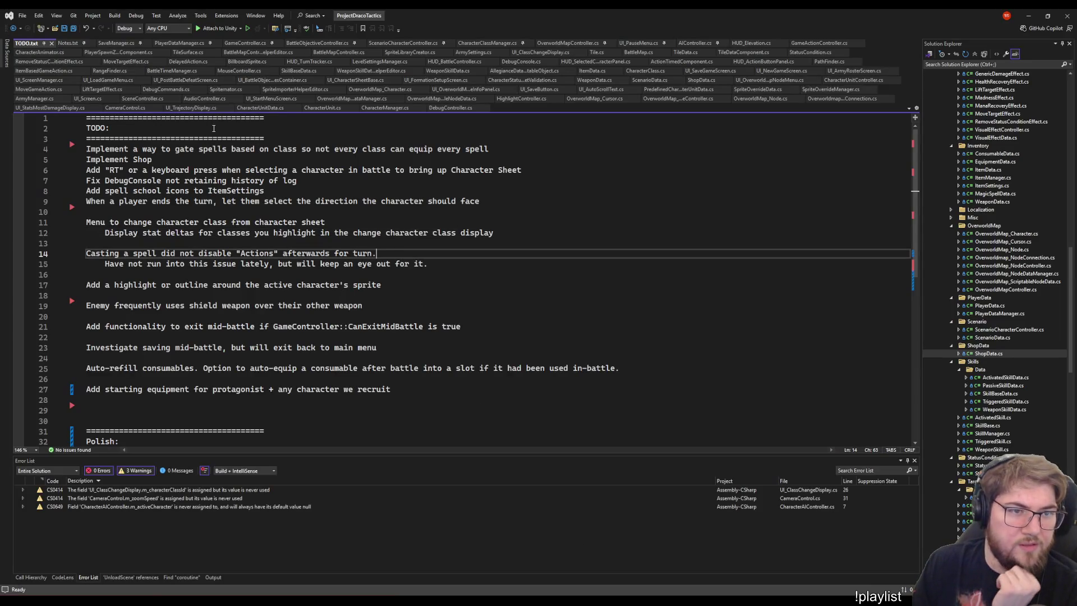
pyautogui.click(476, 246)
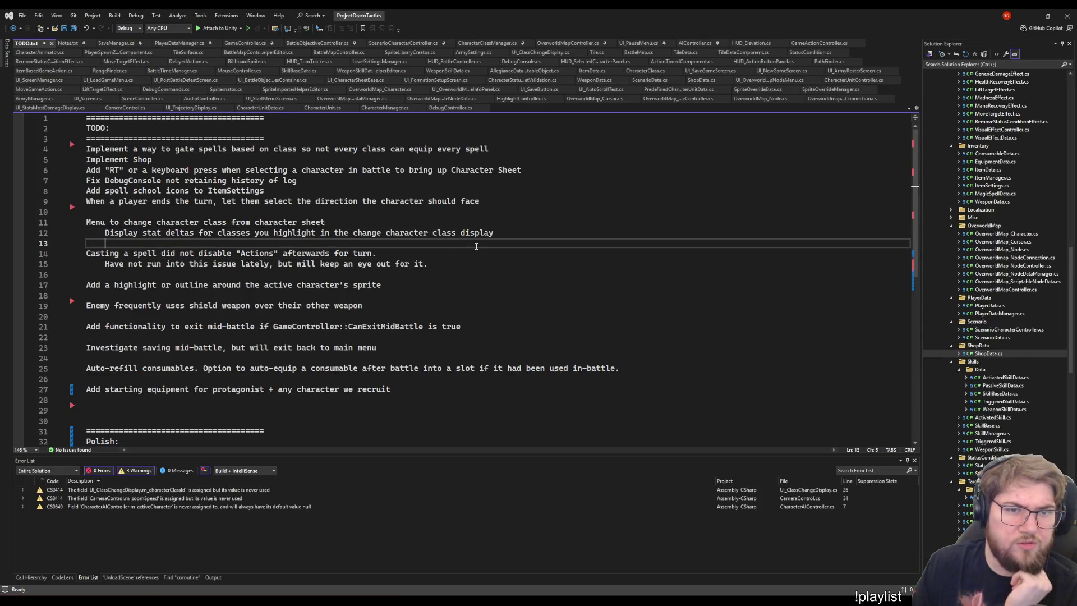
pyautogui.scroll(-7, 1003, 291)
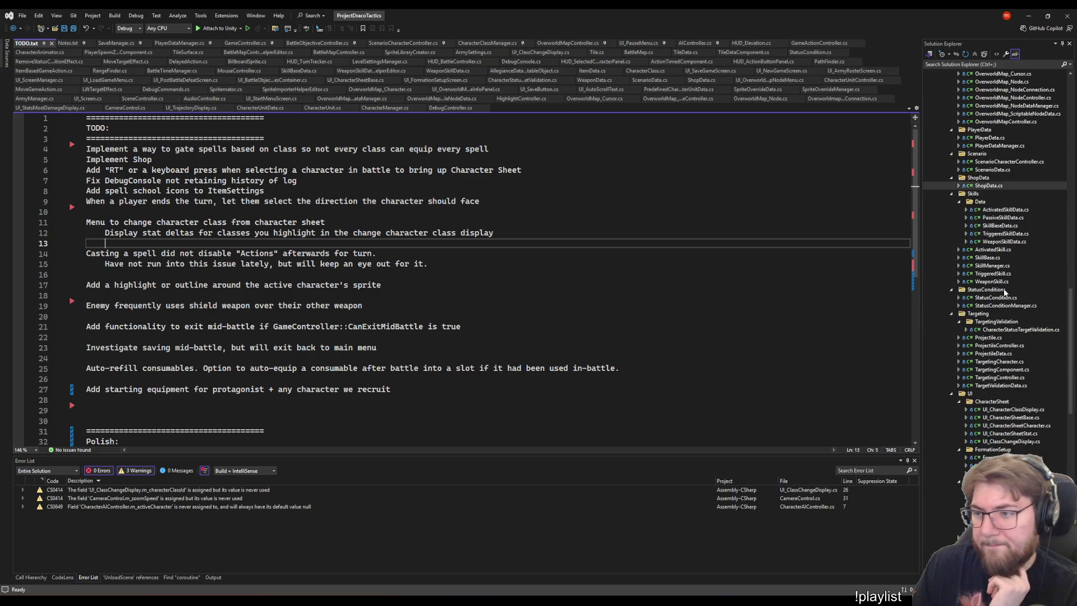
pyautogui.scroll(-15, 1004, 291)
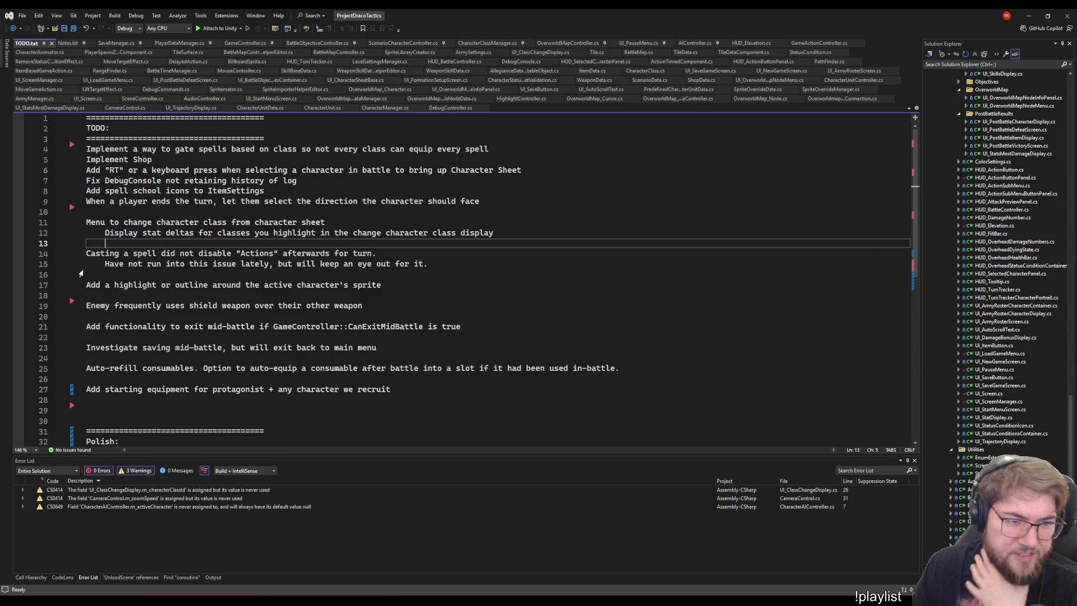
pyautogui.click(437, 263)
pyautogui.click(471, 306)
pyautogui.click(392, 284)
pyautogui.click(526, 233)
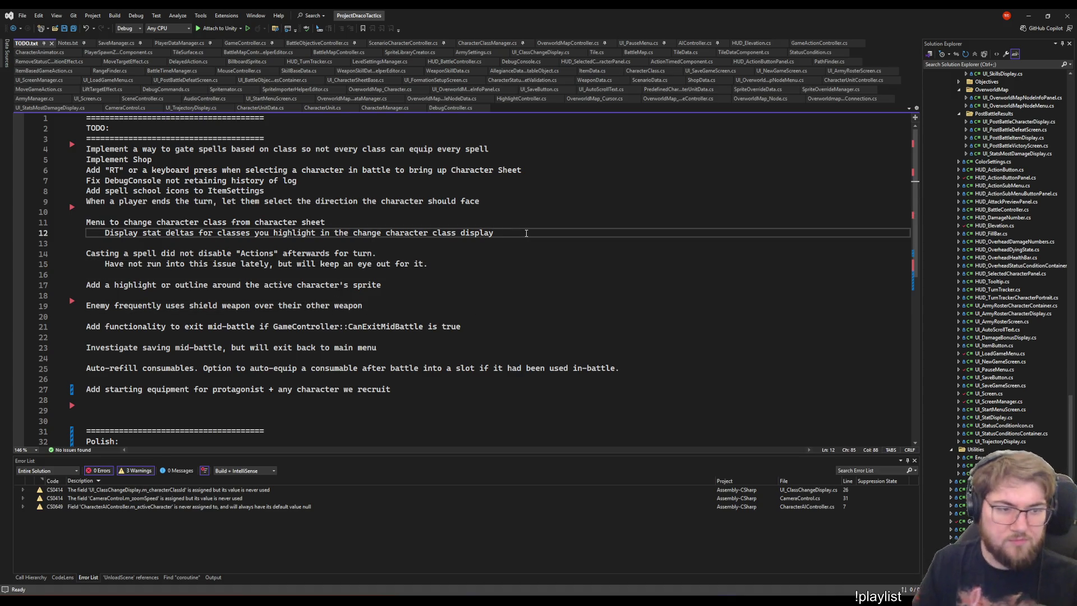
pyautogui.hotkey('shift', 'Up')
pyautogui.hotkey('shift', 'Home')
pyautogui.hotkey('ctrl', 'c')
pyautogui.press('Delete')
pyautogui.press('Down')
pyautogui.press('Down')
pyautogui.press('Down')
pyautogui.press('Return')
pyautogui.press('Return')
pyautogui.press('Return')
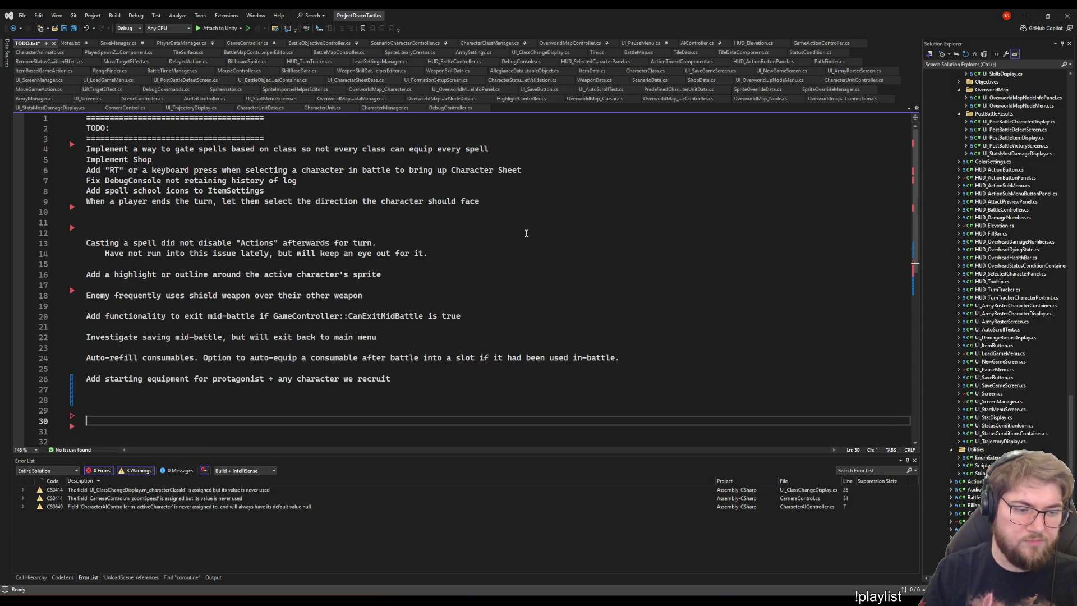
pyautogui.press('Return')
pyautogui.press('Return')
pyautogui.press('Return')
pyautogui.hotkey('ctrl', 'v')
pyautogui.scroll(-5, 466, 273)
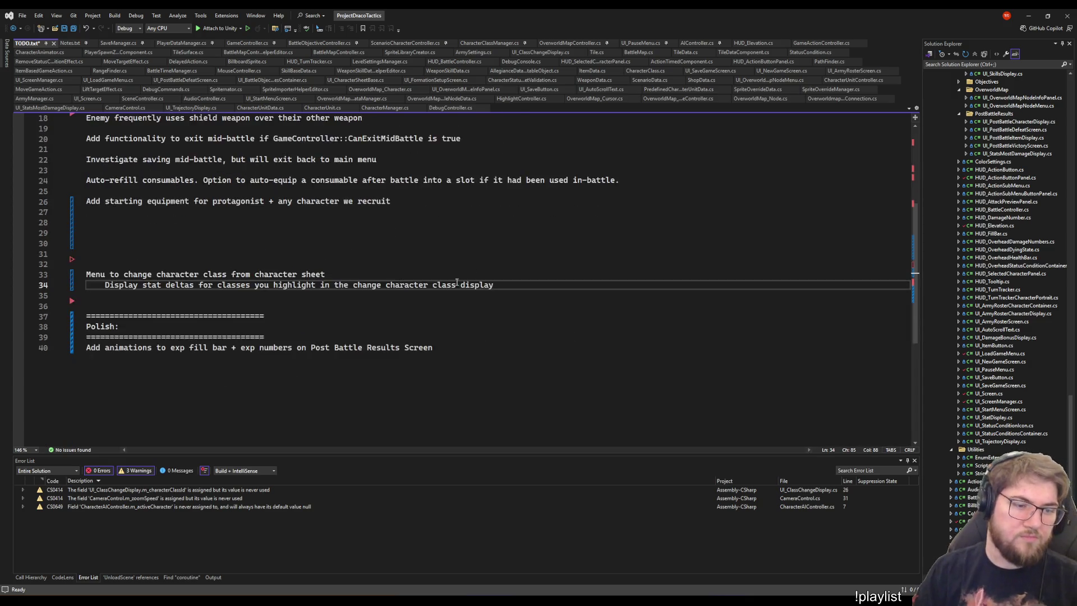
pyautogui.scroll(4, 465, 274)
pyautogui.click(130, 182)
pyautogui.press('Up')
pyautogui.press('Up')
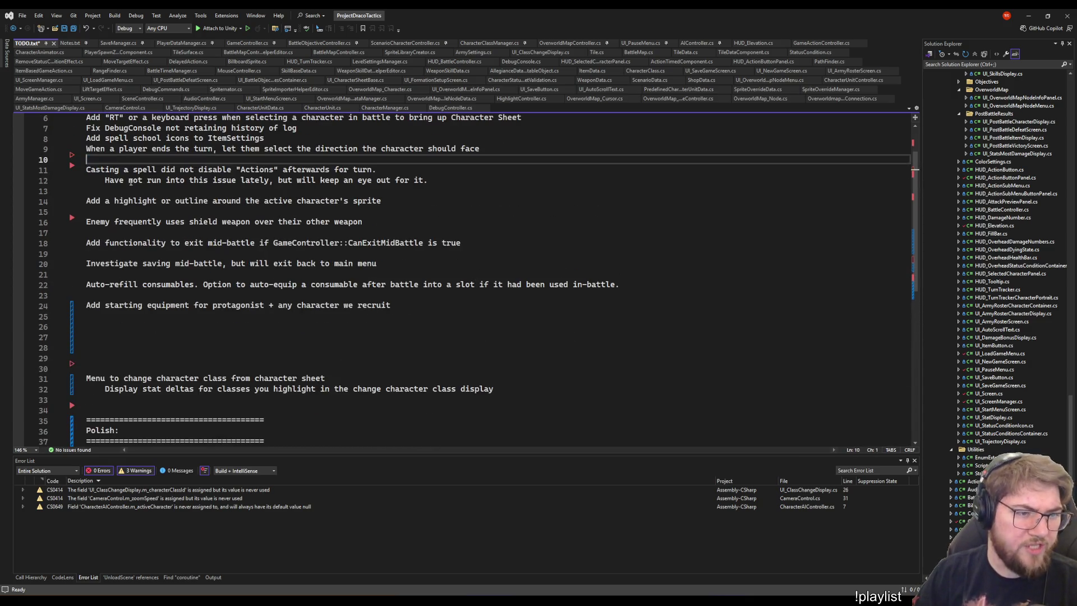
pyautogui.click(548, 389)
pyautogui.hotkey('shift', 'Up')
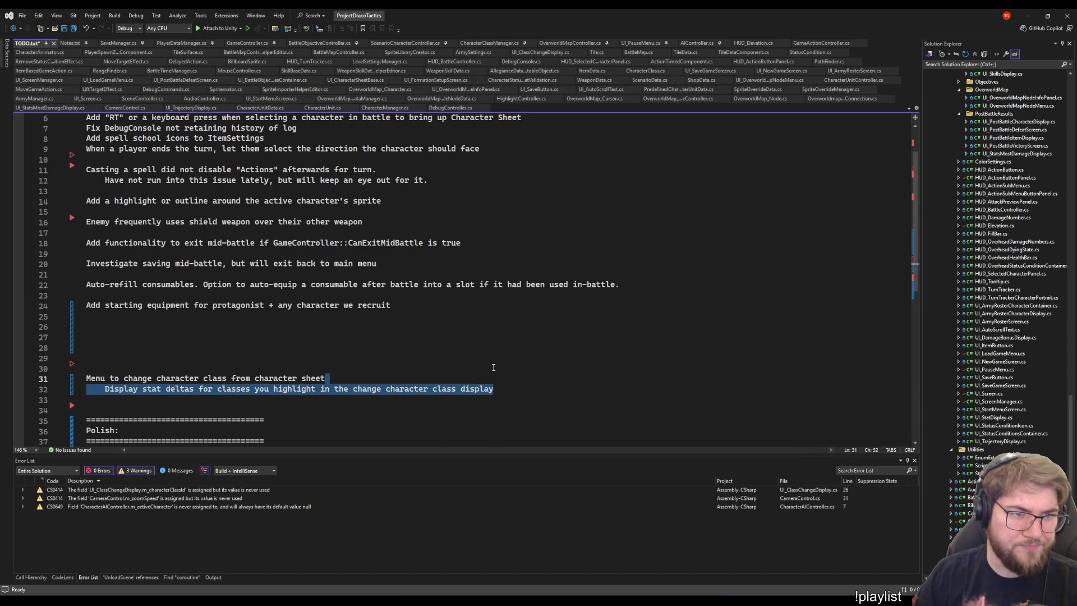
pyautogui.scroll(2, 494, 367)
pyautogui.scroll(-6, 488, 366)
pyautogui.hotkey('shift', 'Home')
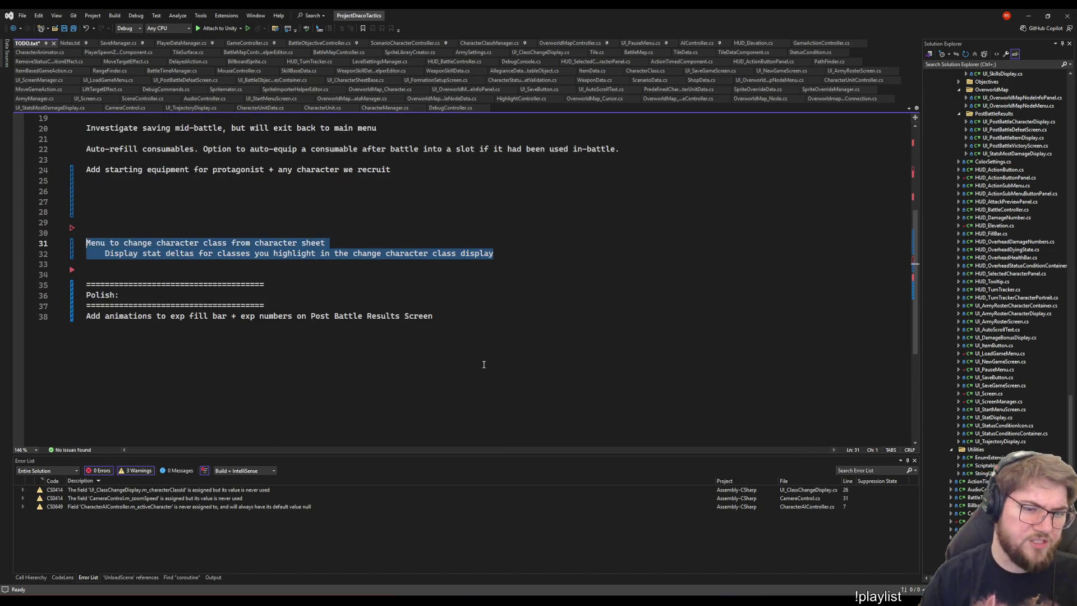
pyautogui.hotkey('alt', 'Down')
pyautogui.hotkey('alt', 'Down')
pyautogui.hotkey('alt', 'Down')
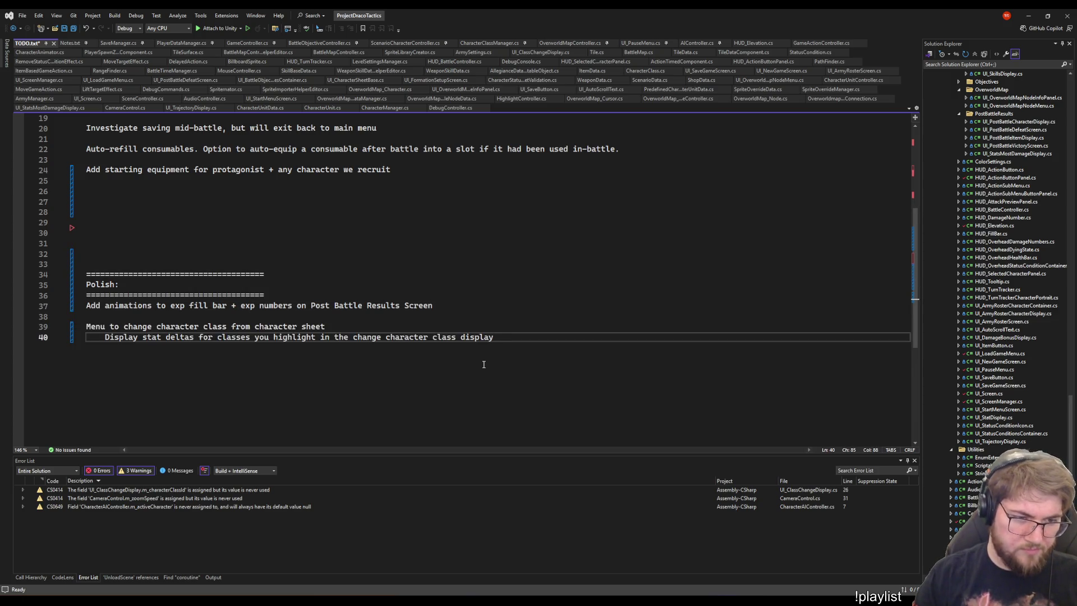
pyautogui.press('BackSpace')
pyautogui.press('BackSpace')
pyautogui.press('BackSpace')
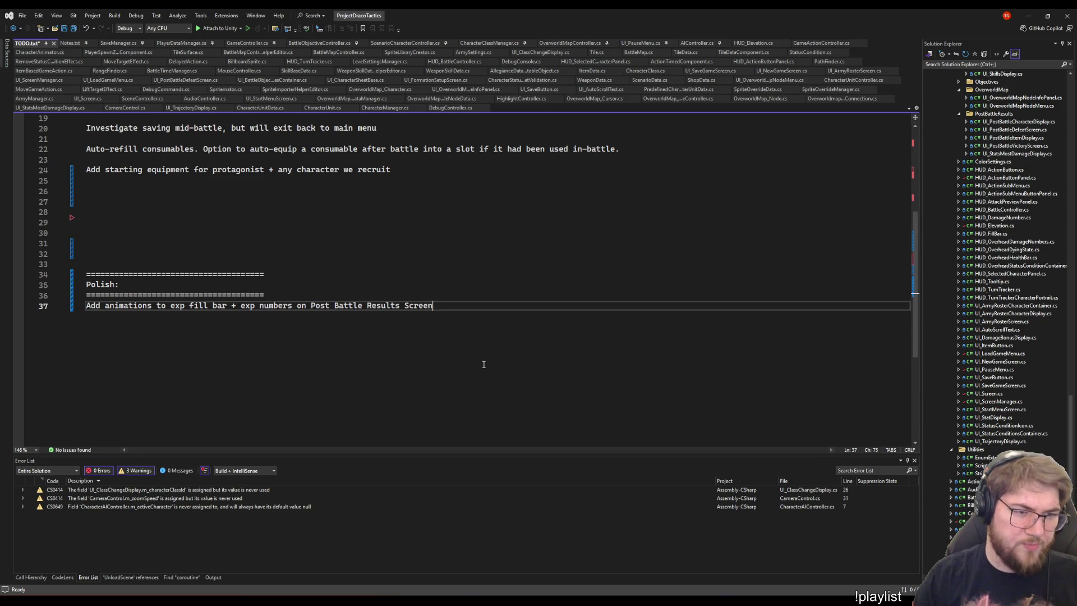
pyautogui.hotkey('ctrl', 'z')
pyautogui.hotkey('ctrl', 'z')
pyautogui.hotkey('ctrl', 'z')
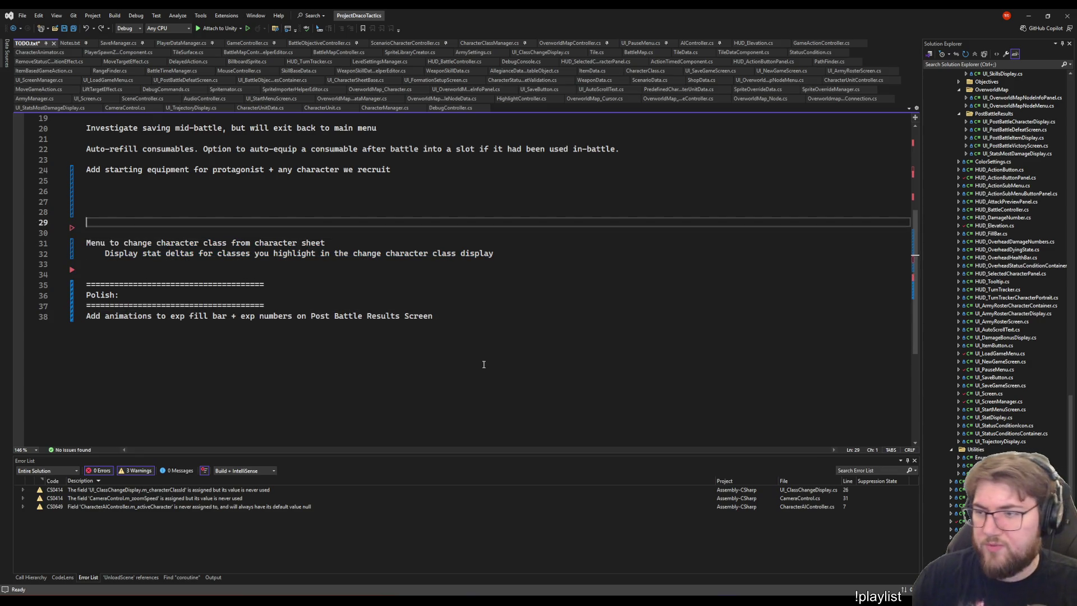
pyautogui.press('Up')
pyautogui.press('Up')
pyautogui.press('Up')
pyautogui.scroll(6, 169, 185)
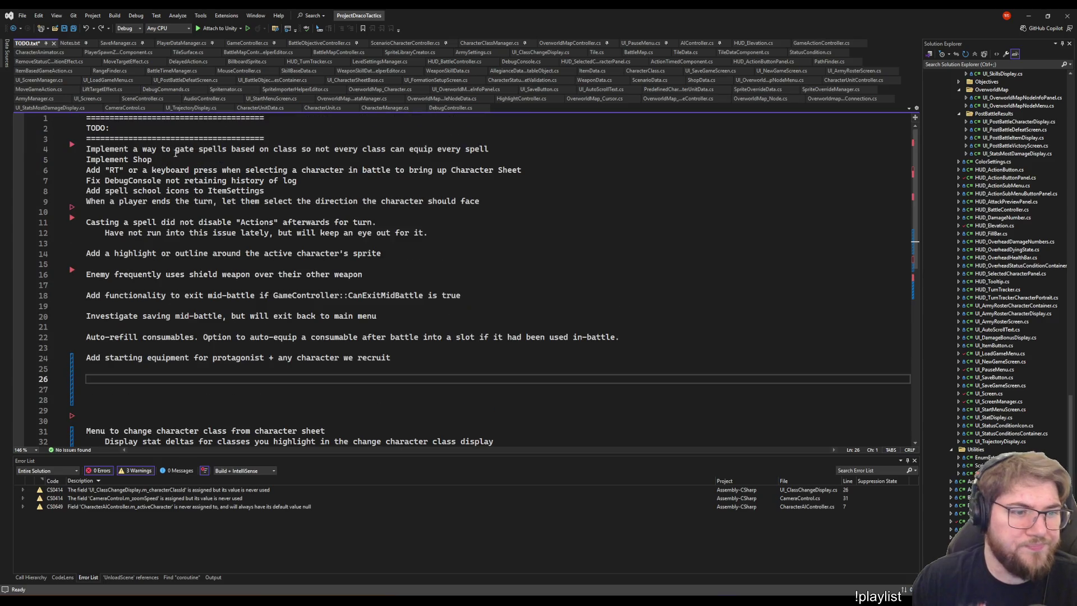
pyautogui.press('Up')
pyautogui.press('Up')
pyautogui.press('Up')
pyautogui.press('End')
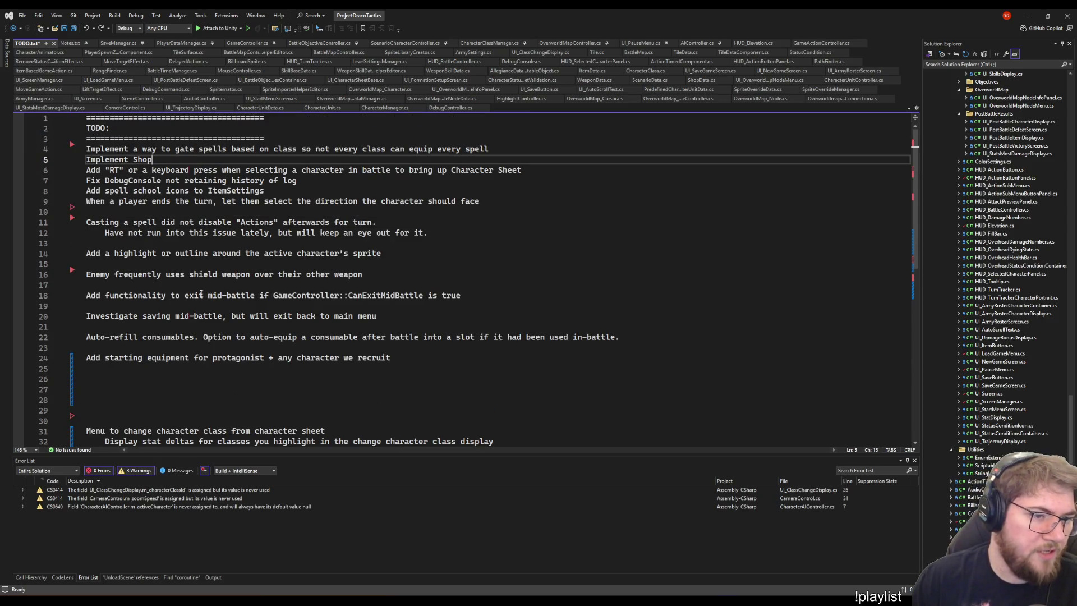
pyautogui.press('Home')
pyautogui.press('Right')
pyautogui.press('Right')
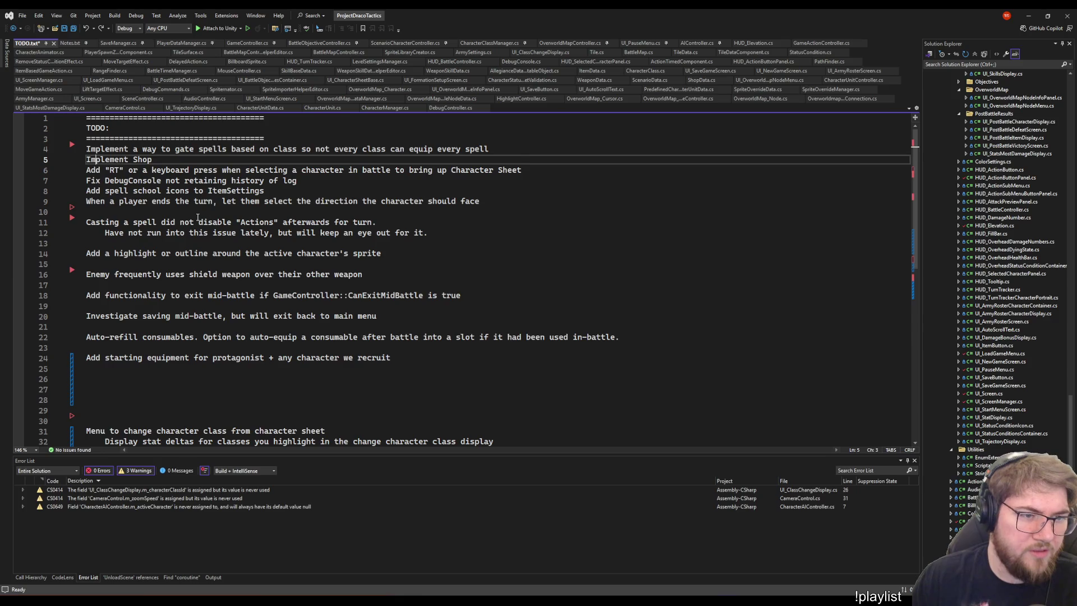
pyautogui.press('Down')
pyautogui.press('Down')
# Select and cut the Character Sheet shortcut task line from the TODO section.
pyautogui.press('Up')
pyautogui.press('Up')
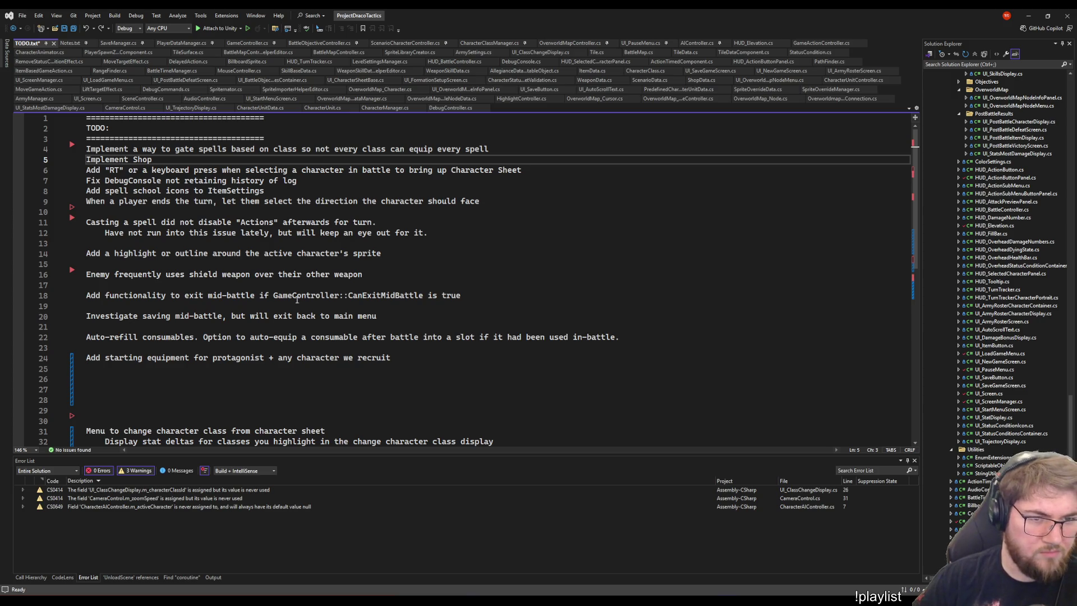
pyautogui.press('Down')
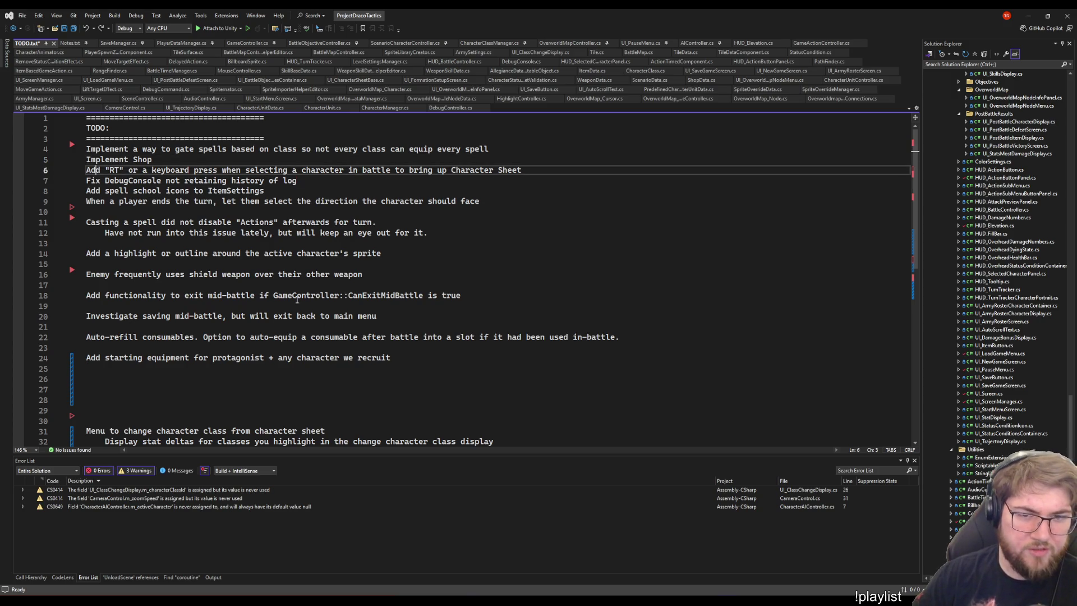
pyautogui.press('End')
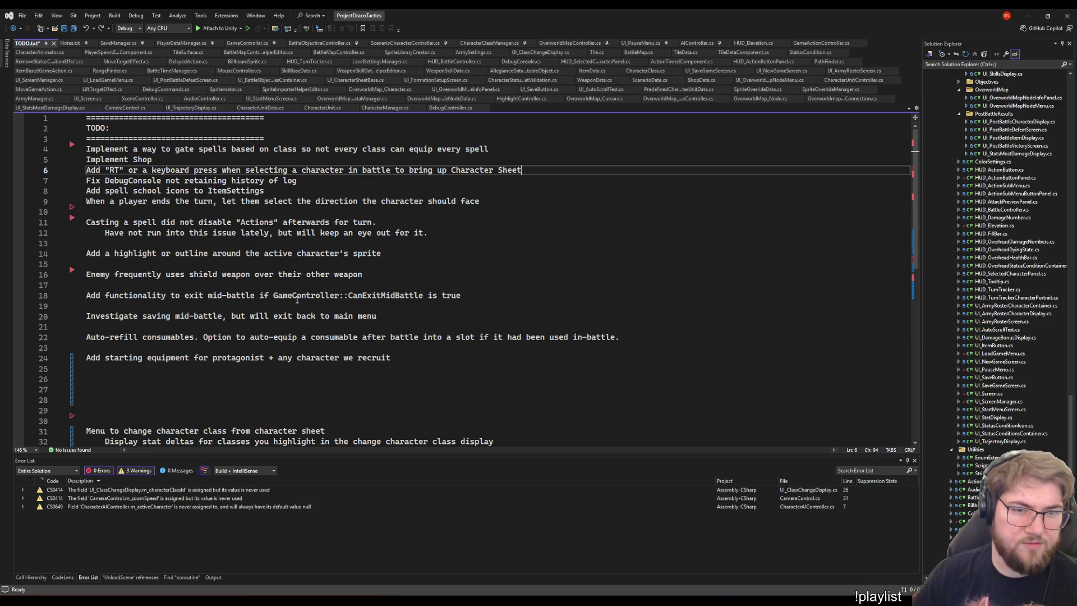
pyautogui.hotkey('shift', 'Home')
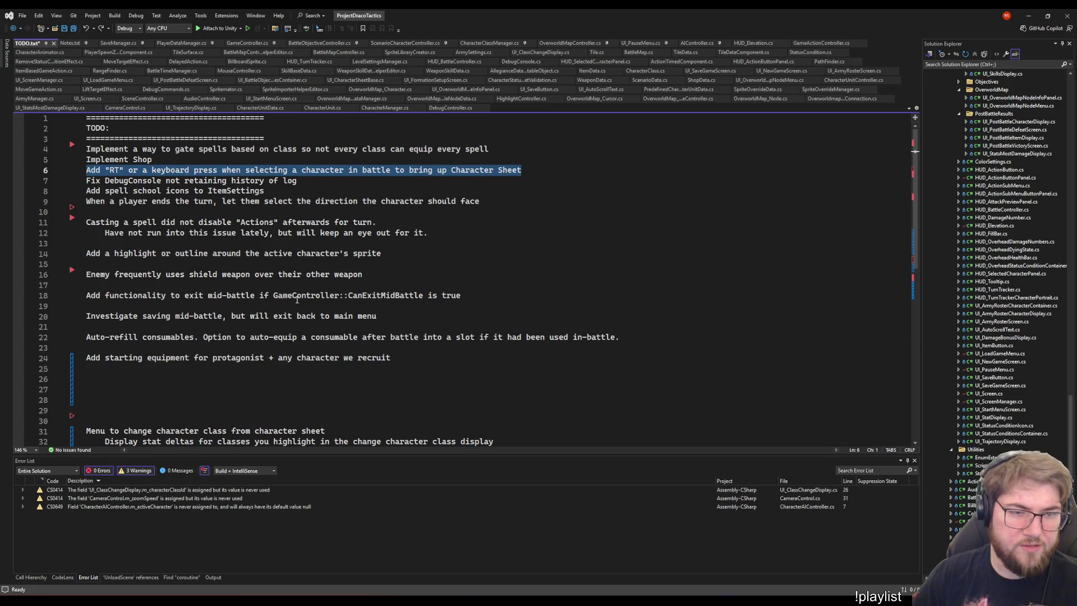
pyautogui.press('Left')
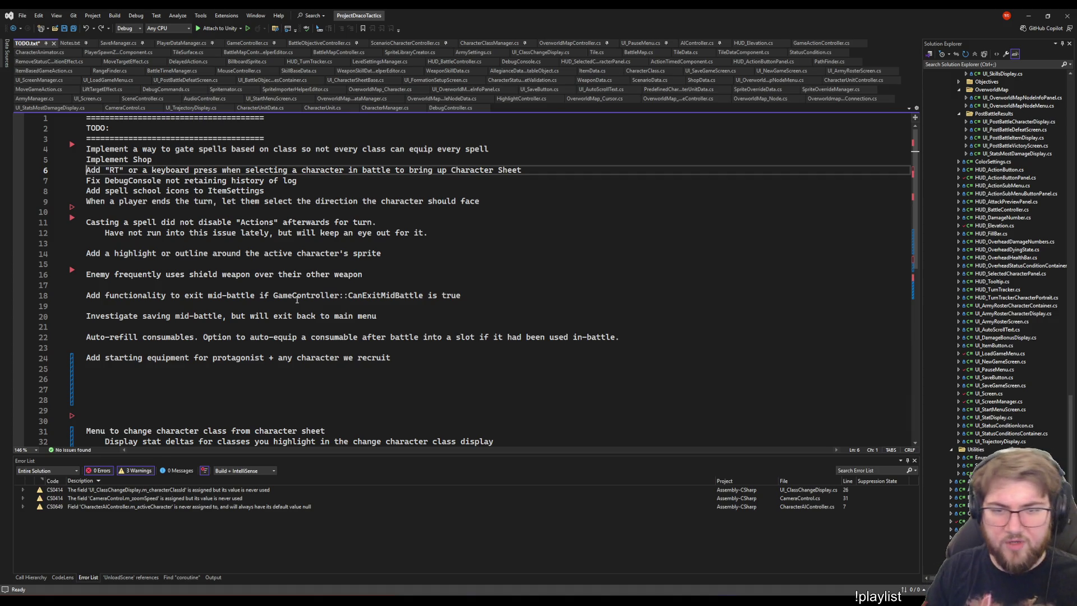
pyautogui.hotkey('shift', 'End')
pyautogui.hotkey('ctrl', 'x')
# Paste the task after the last Polish item, delete the leftover blank line under Implement Shop, and save.
pyautogui.hotkey('ctrl', 'End')
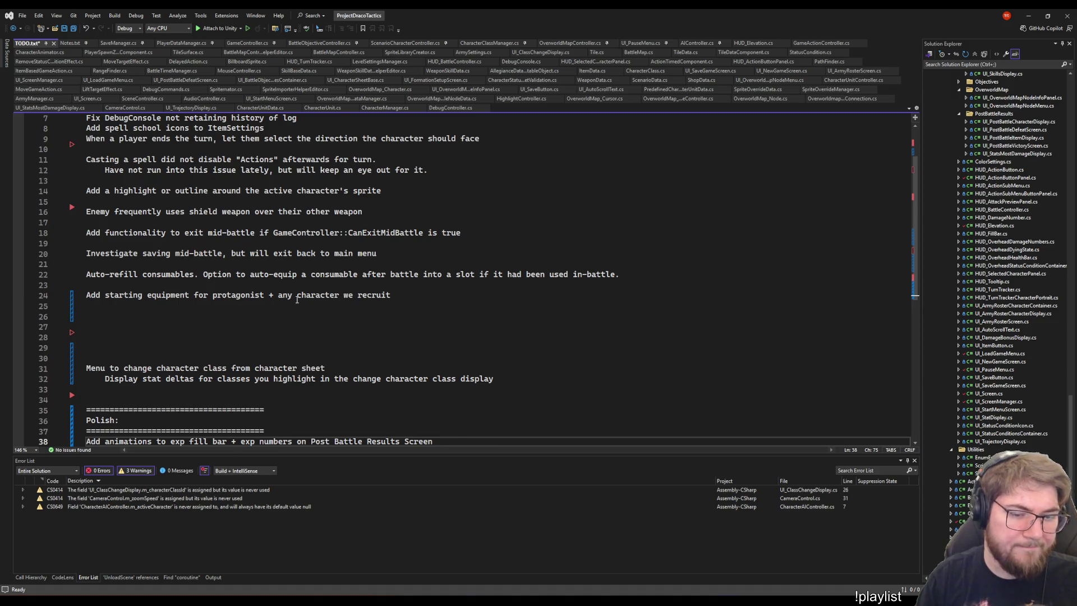
pyautogui.press('Return')
pyautogui.hotkey('ctrl', 'v')
pyautogui.press('Up')
pyautogui.press('Up')
pyautogui.press('Up')
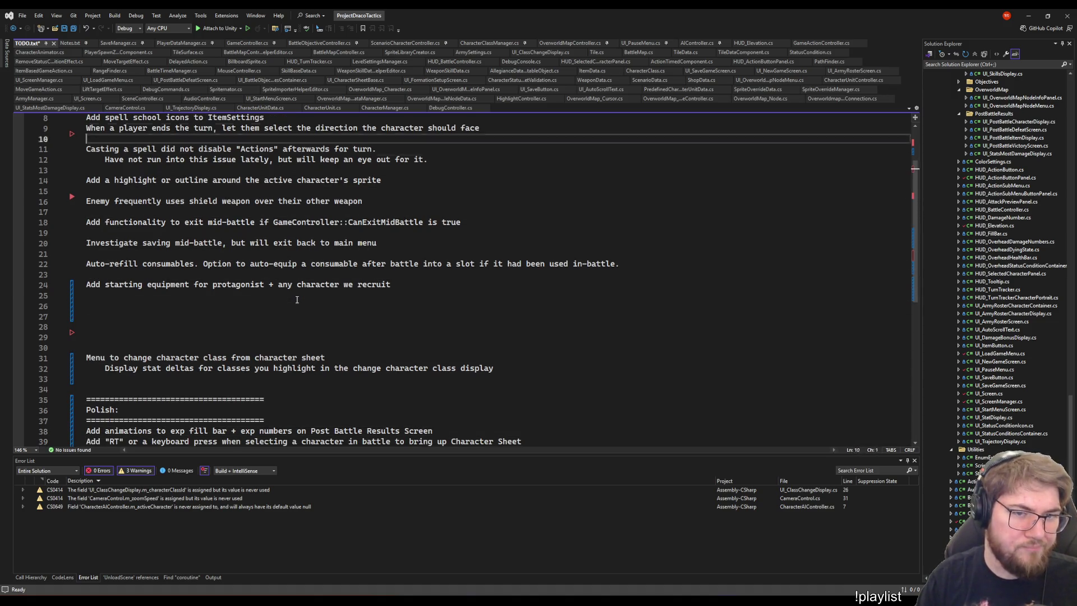
pyautogui.press('Up')
pyautogui.press('Up')
pyautogui.press('Up')
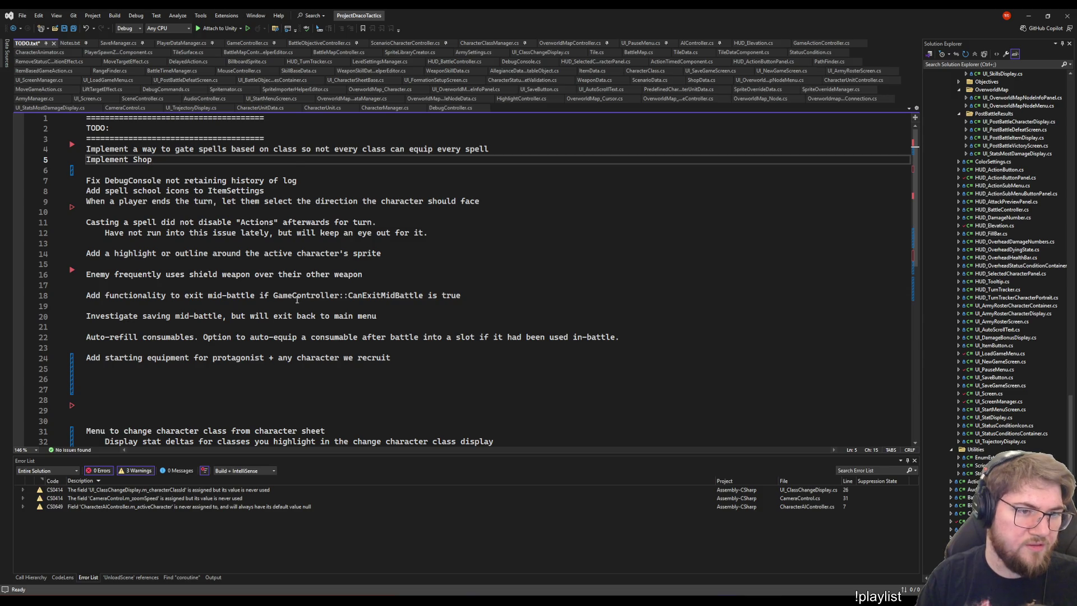
pyautogui.press('Delete')
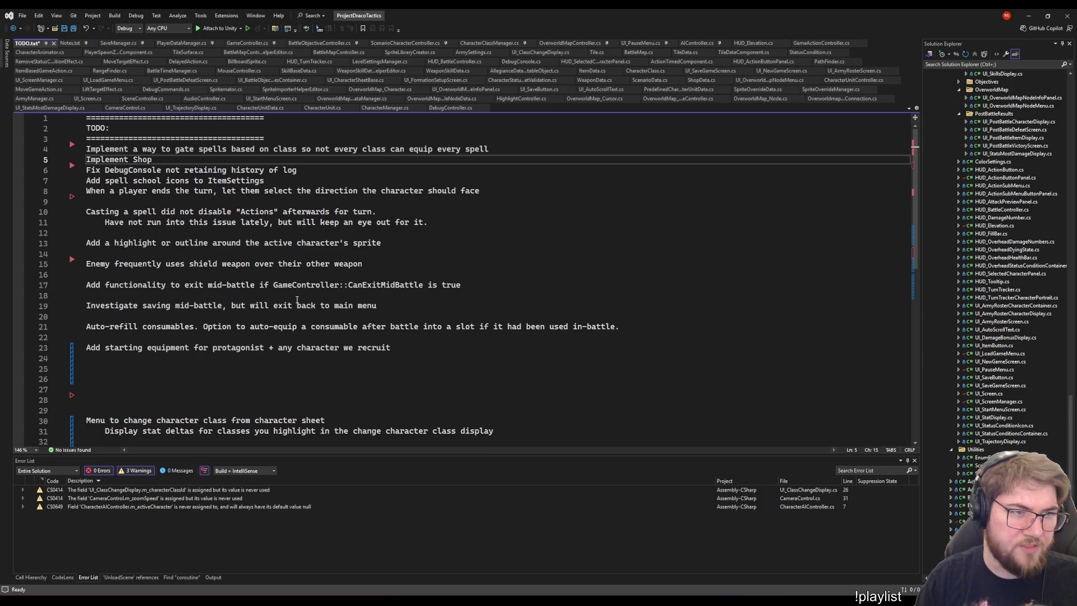
pyautogui.hotkey('ctrl', 's')
# Move the cursor to the end of the auto-refill consumables task.
pyautogui.press('Down')
pyautogui.press('Down')
pyautogui.press('Down')
pyautogui.press('Down')
pyautogui.press('Up')
pyautogui.press('Up')
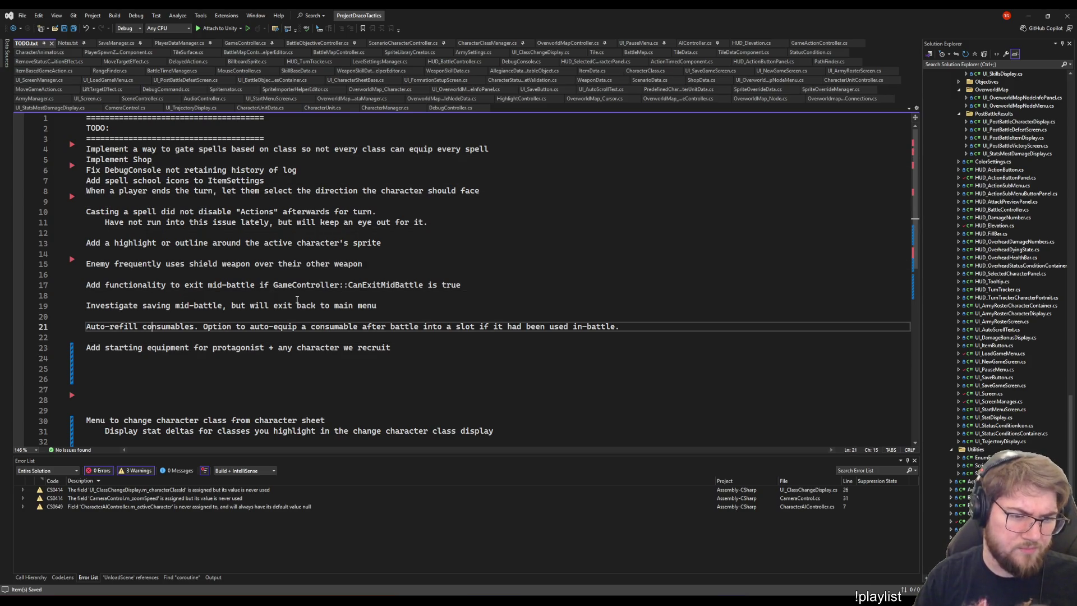
pyautogui.press('End')
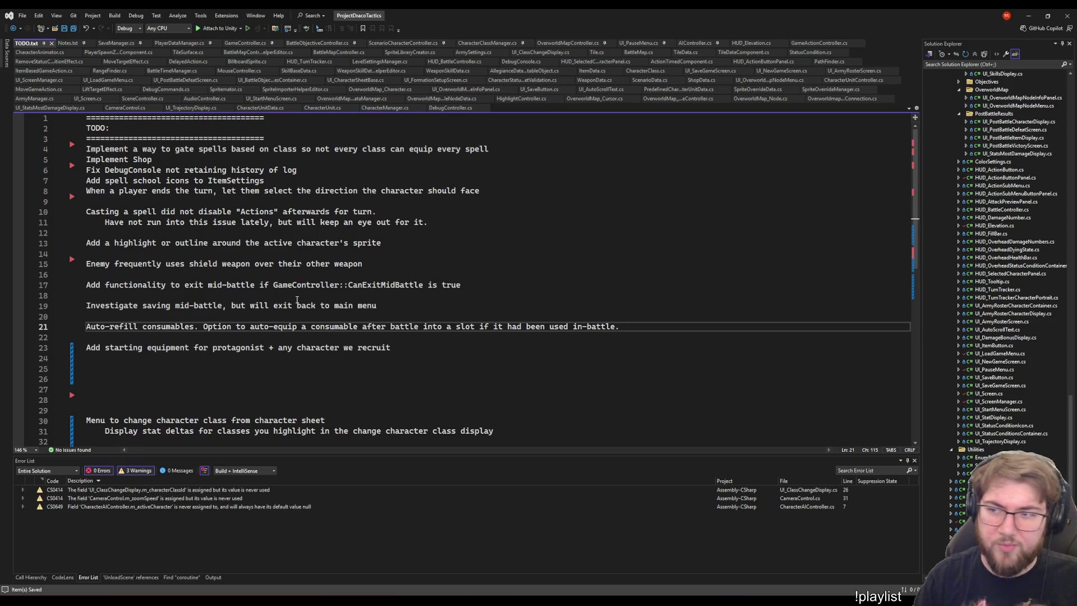
pyautogui.press('Up')
pyautogui.press('Down')
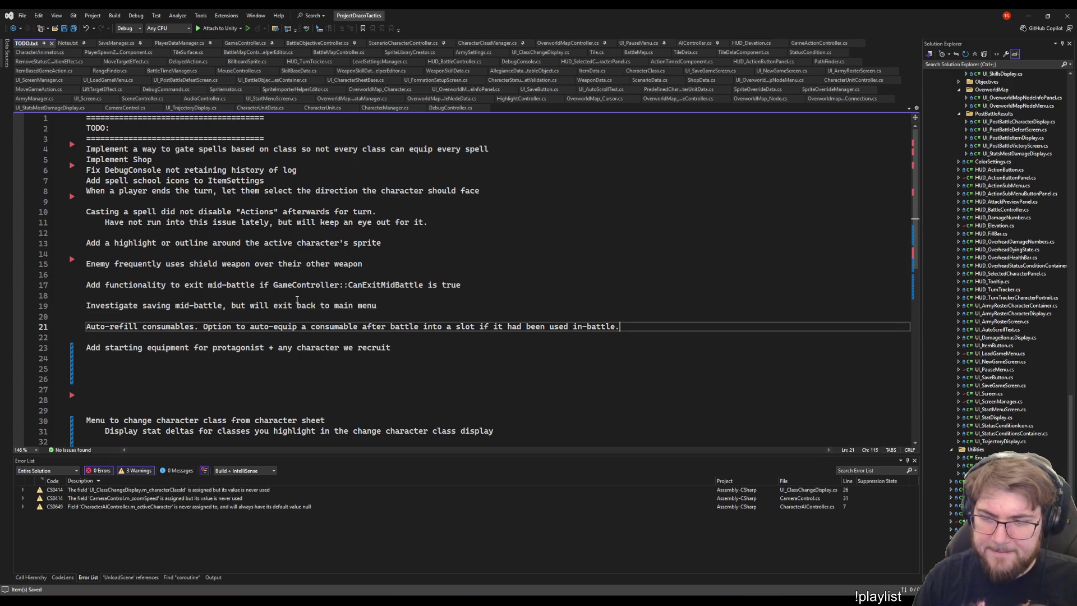